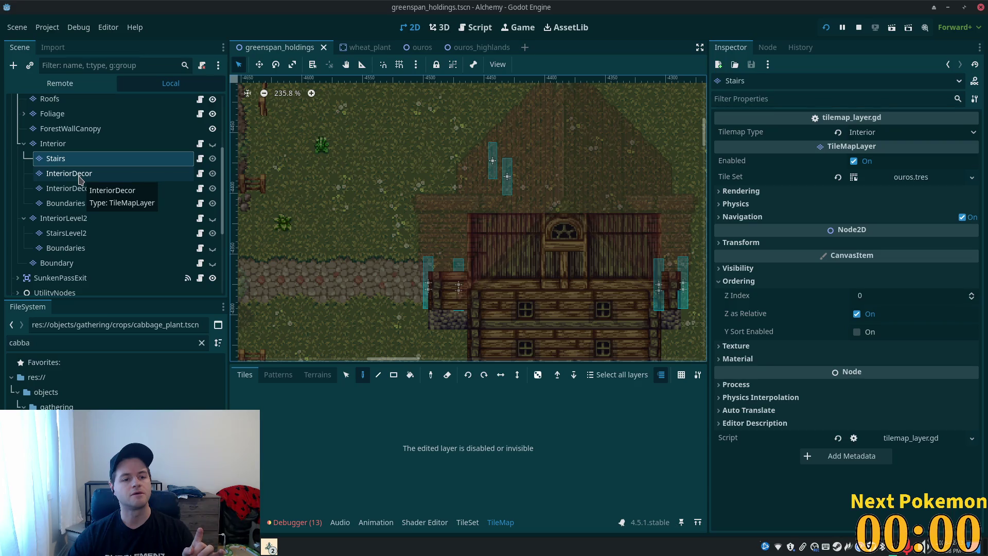
- With InteriorDecor selected and the TileSet panel open, hide the Structures and Roofs layers
click(79, 177)
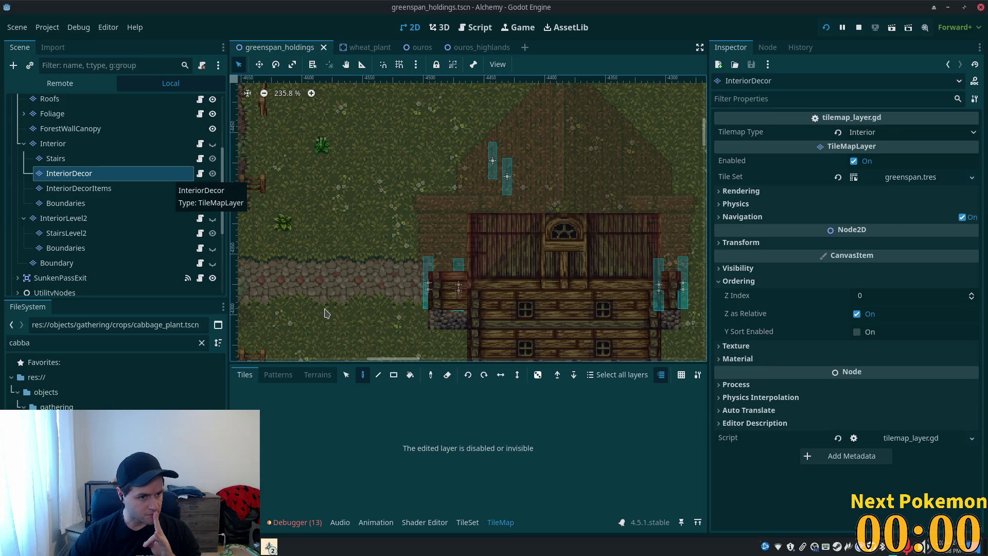
click(466, 522)
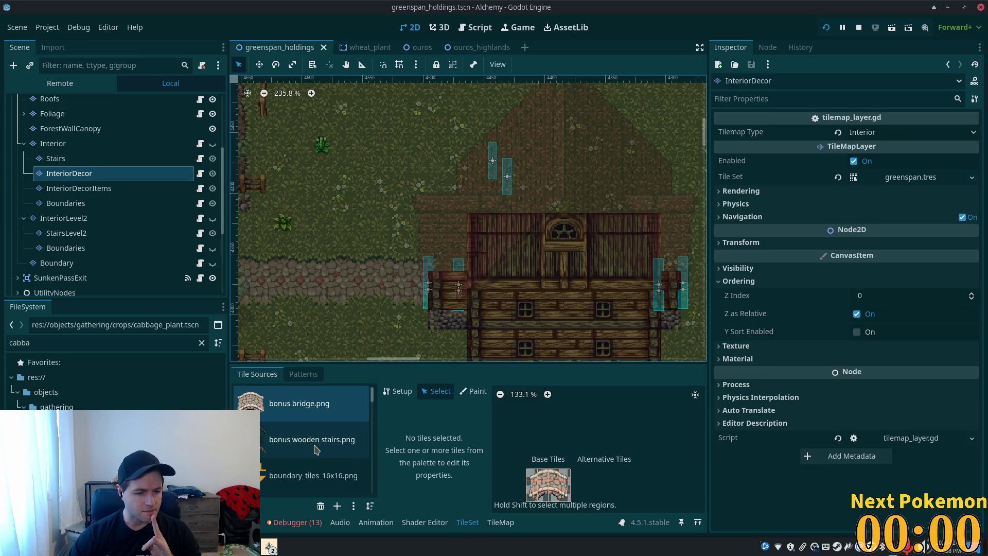
scroll(202, 157, up, 5)
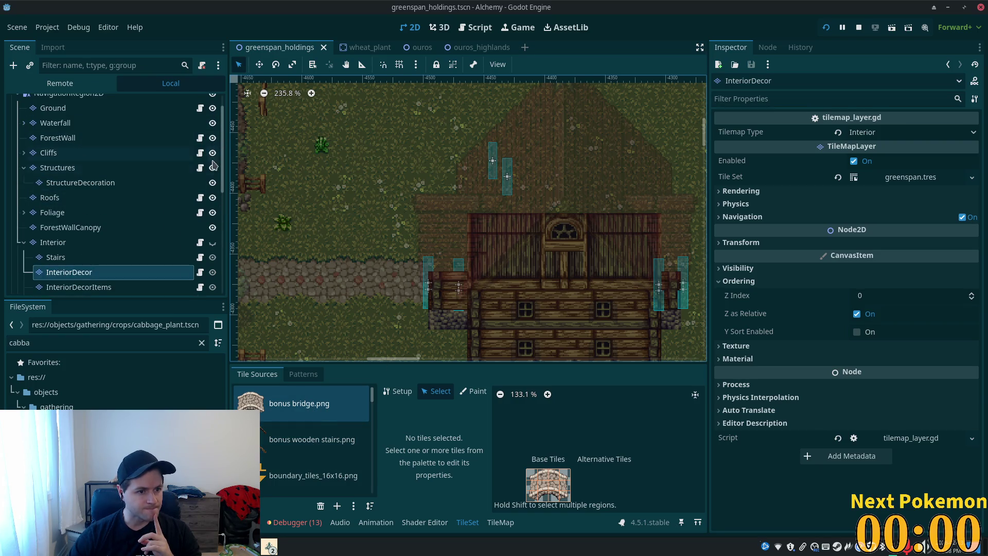
click(212, 168)
click(212, 198)
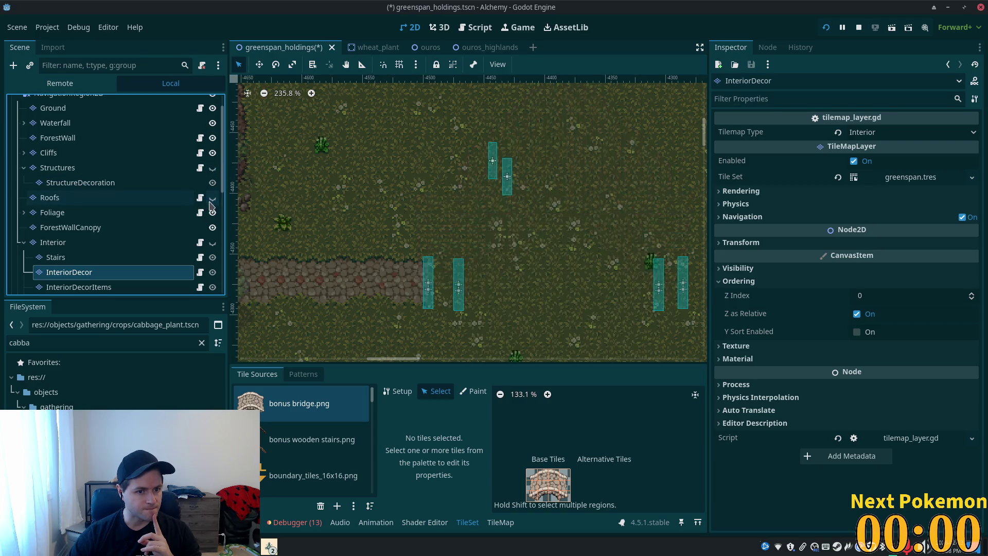
- Show the Interior layers and toggle InteriorDecor's visibility to compare, leaving it visible
click(212, 242)
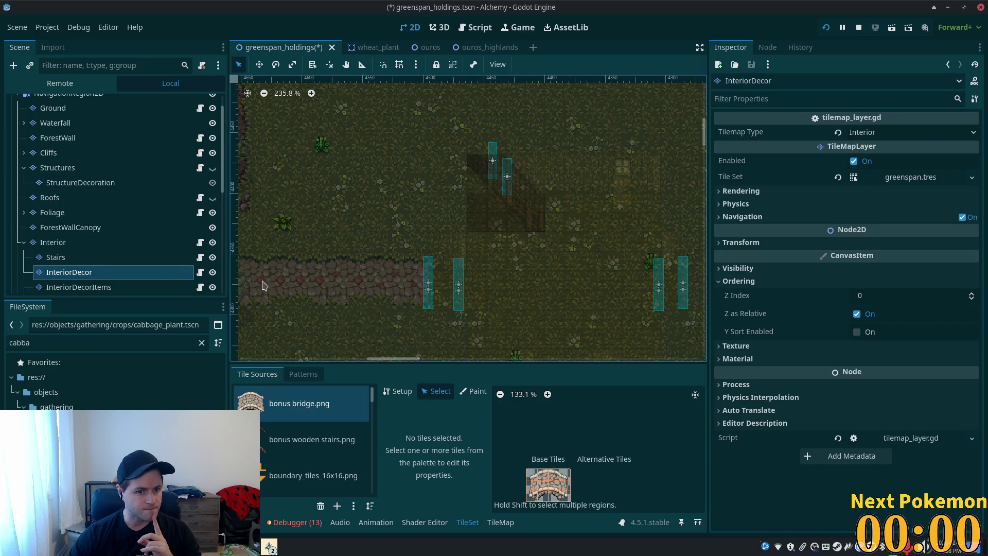
scroll(259, 285, up, 4)
click(72, 262)
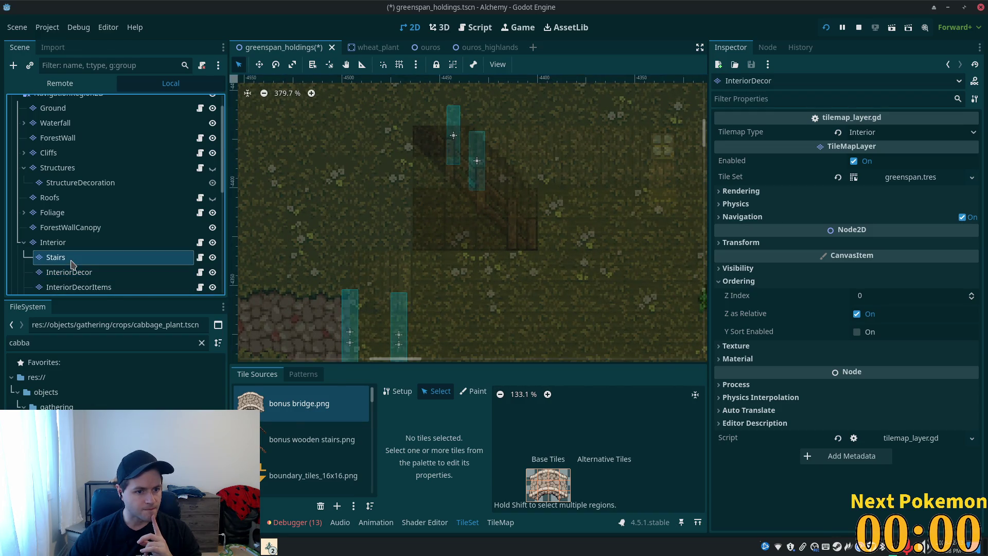
click(72, 272)
click(72, 288)
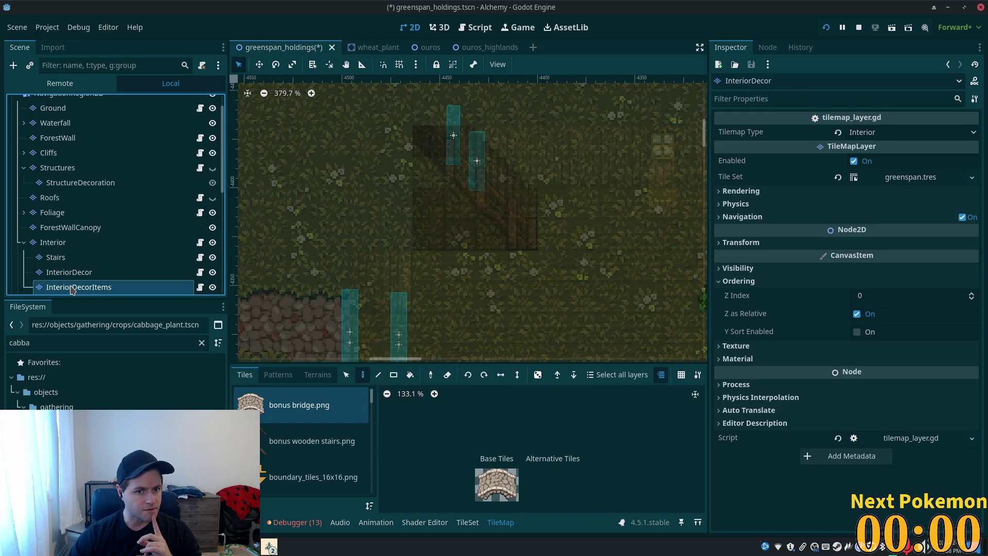
click(81, 276)
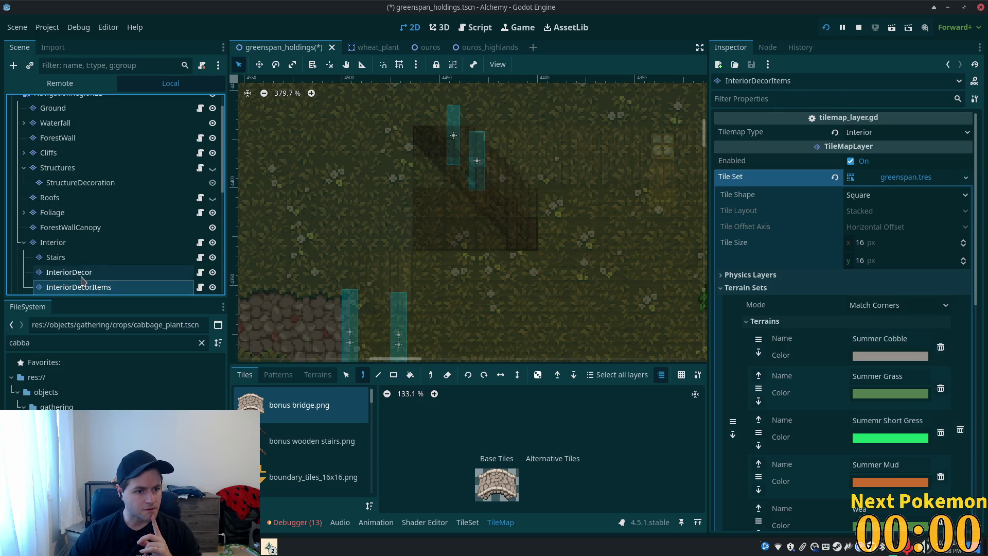
click(213, 275)
click(213, 274)
click(213, 274)
click(213, 274)
click(213, 275)
click(213, 274)
- Select the diagonal railing tiles of bonus wooden stairs.png in the tile set editor
click(312, 441)
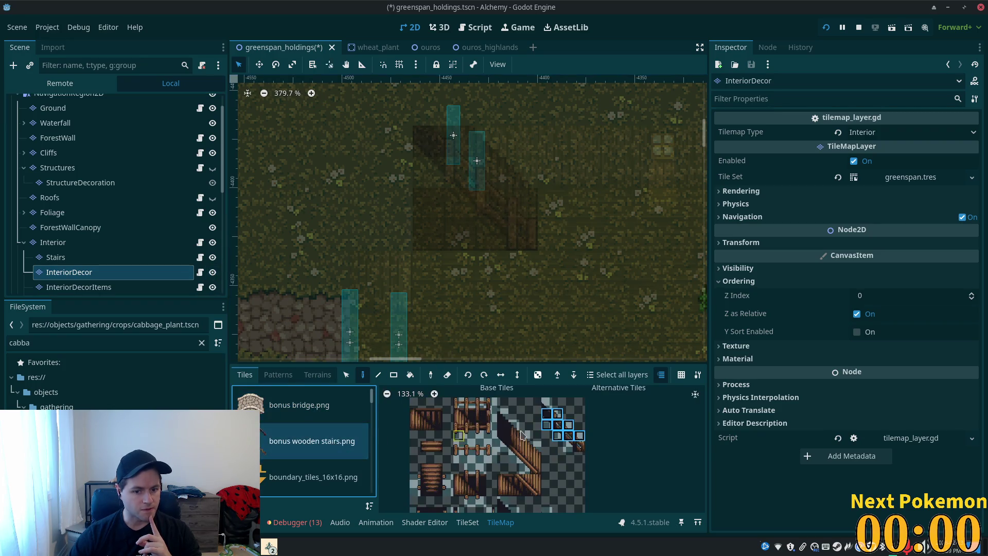
scroll(654, 478, down, 1)
scroll(669, 438, up, 3)
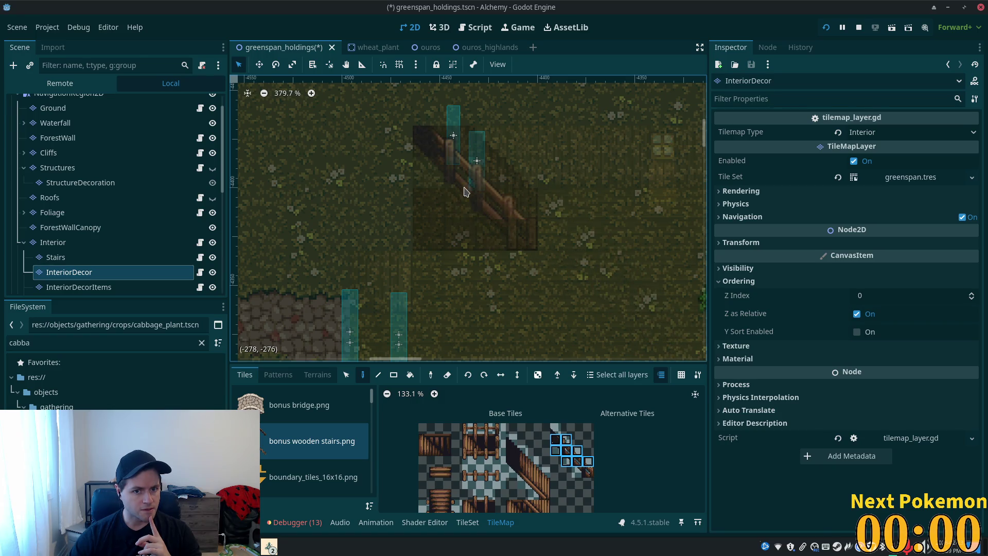
click(468, 522)
drag(592, 417, 607, 455)
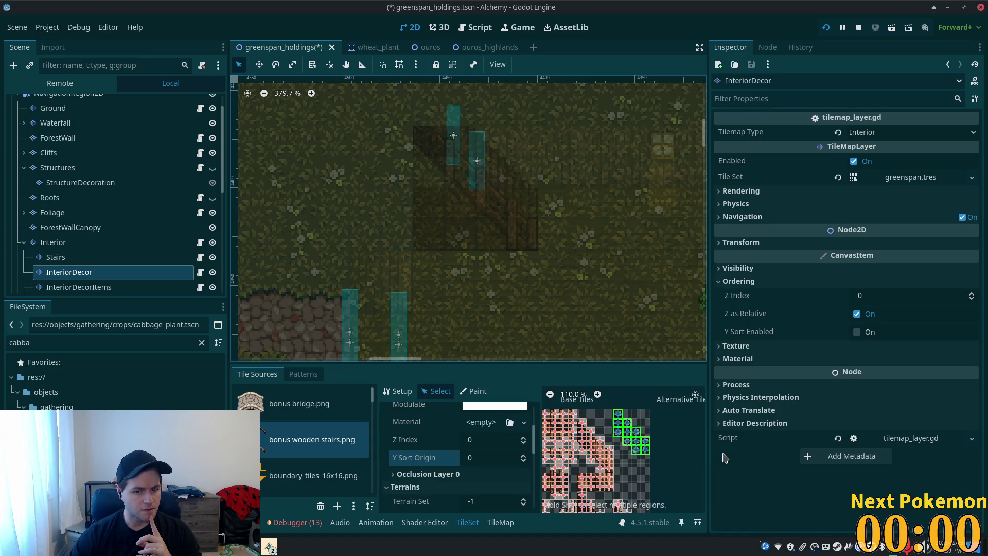
- Compare against the Stairs layer, then reselect the stair-railing tiles in InteriorDecor's tile set
click(634, 428)
click(605, 433)
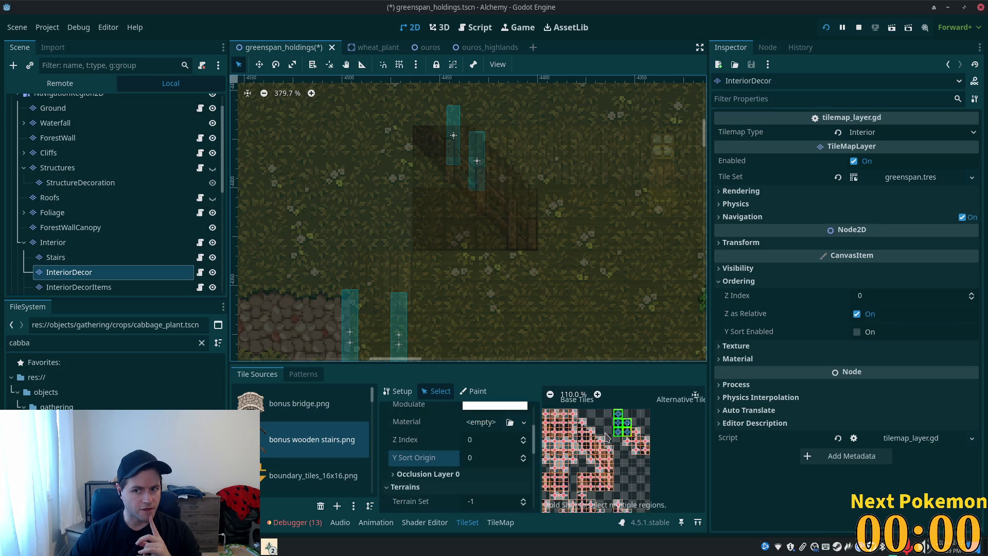
click(116, 257)
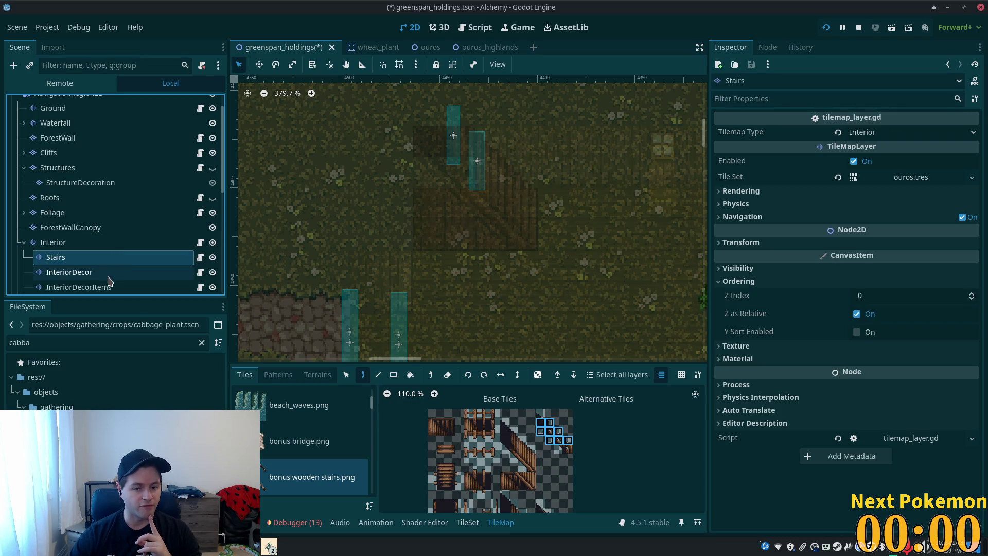
click(112, 274)
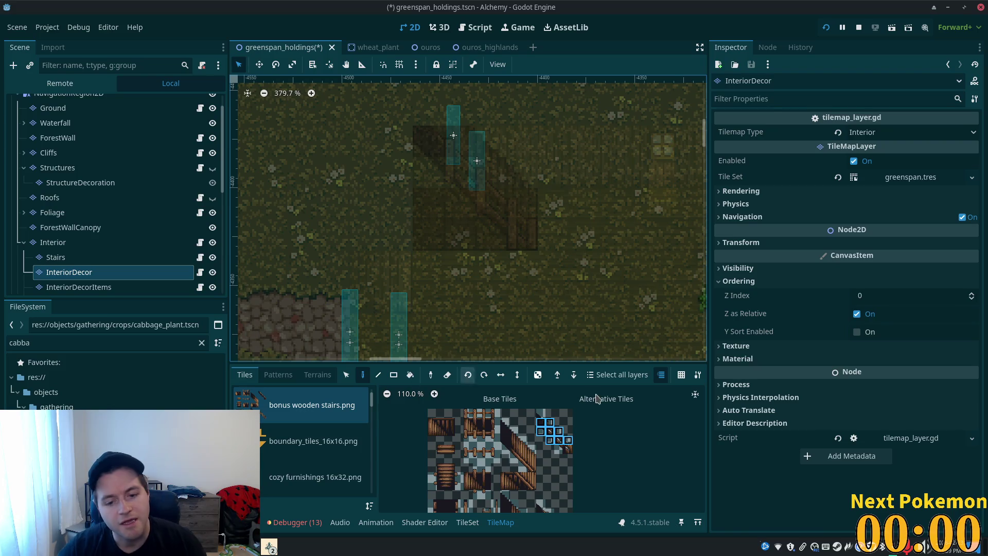
scroll(590, 455, up, 5)
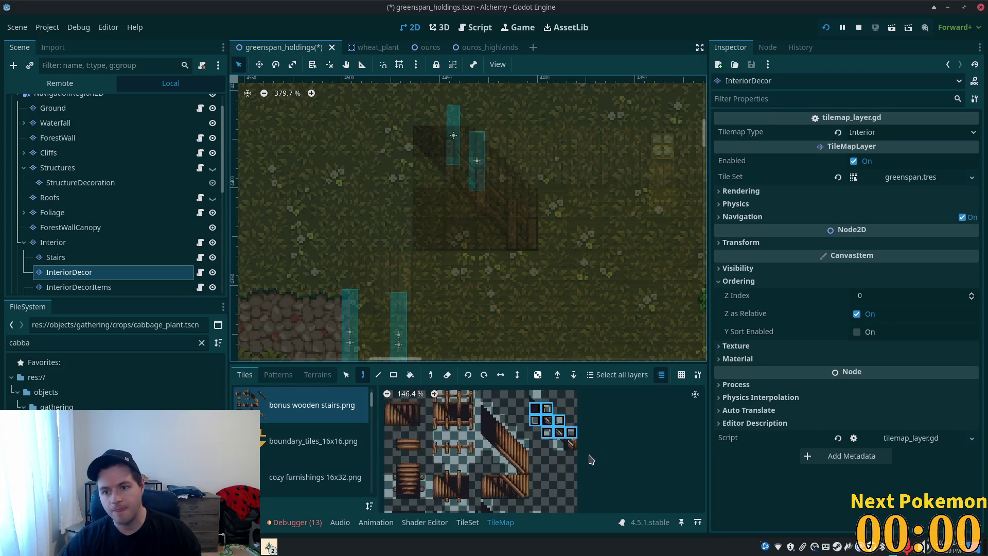
click(467, 522)
drag(591, 419, 617, 443)
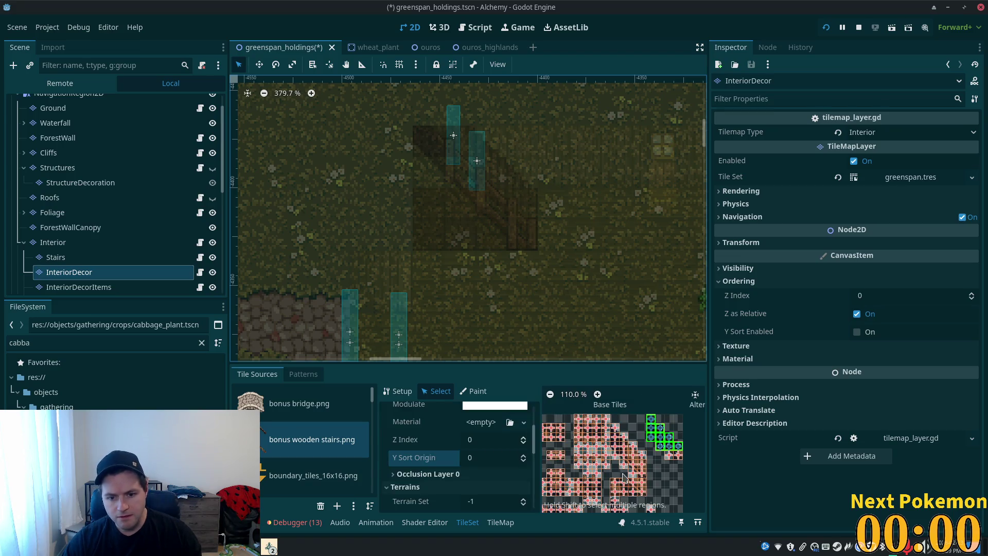
- Paint Z Index 5 onto the railing tiles, save the scene and run the game
click(413, 441)
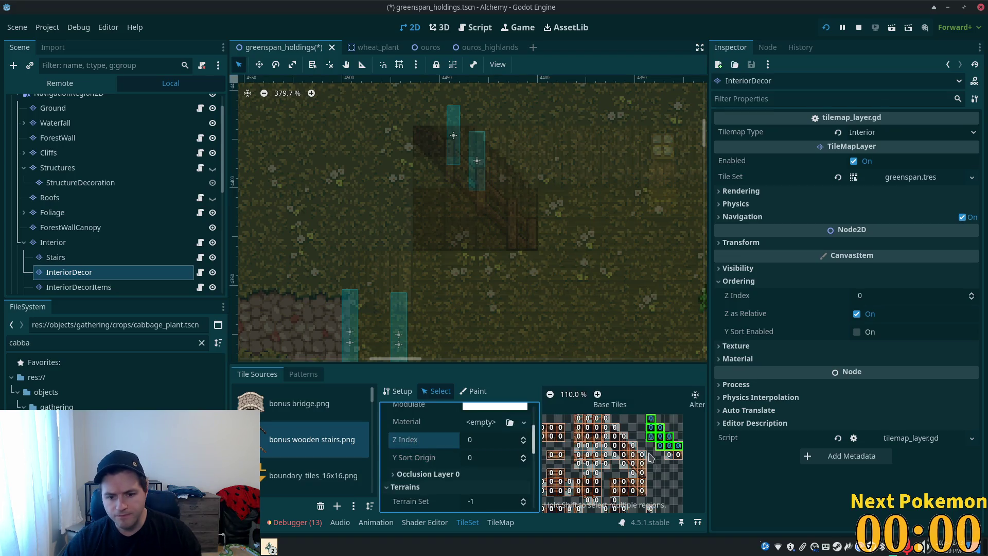
scroll(655, 458, up, 5)
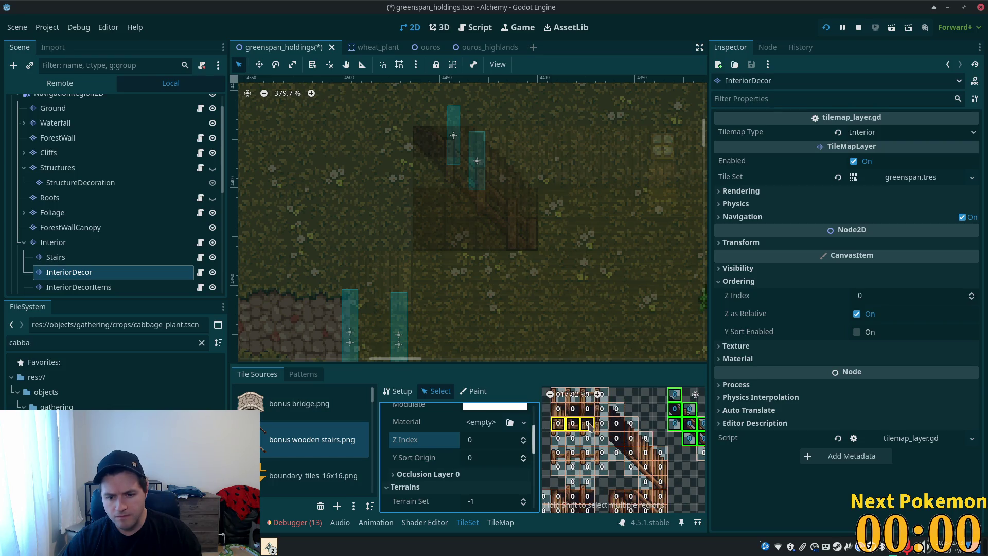
scroll(584, 423, down, 3)
drag(580, 423, 622, 451)
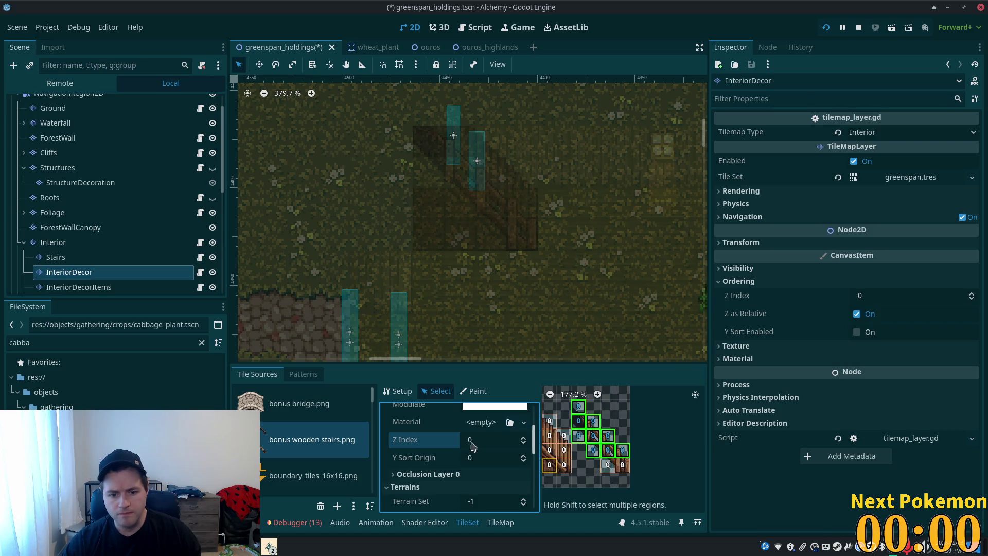
click(497, 457)
key(ctrl+s)
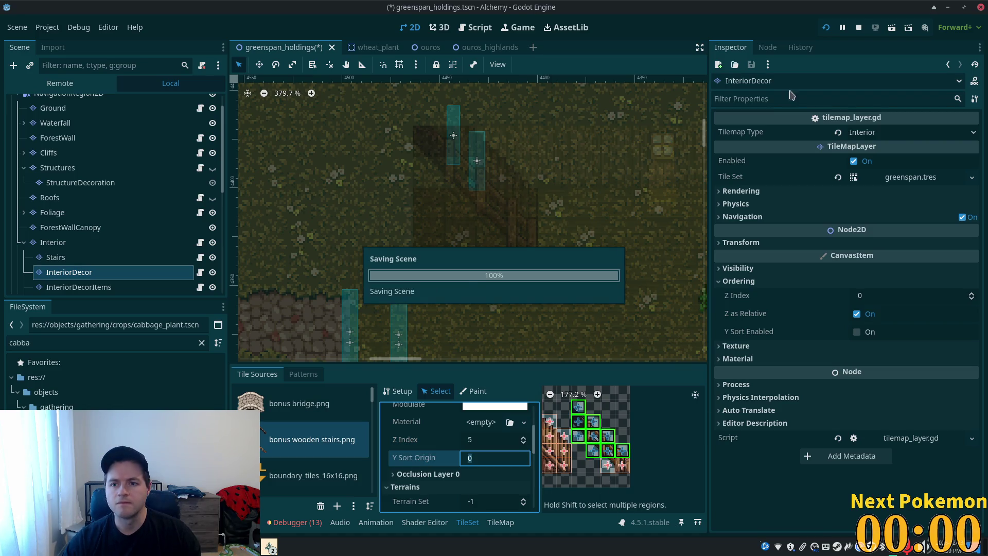
key(F5)
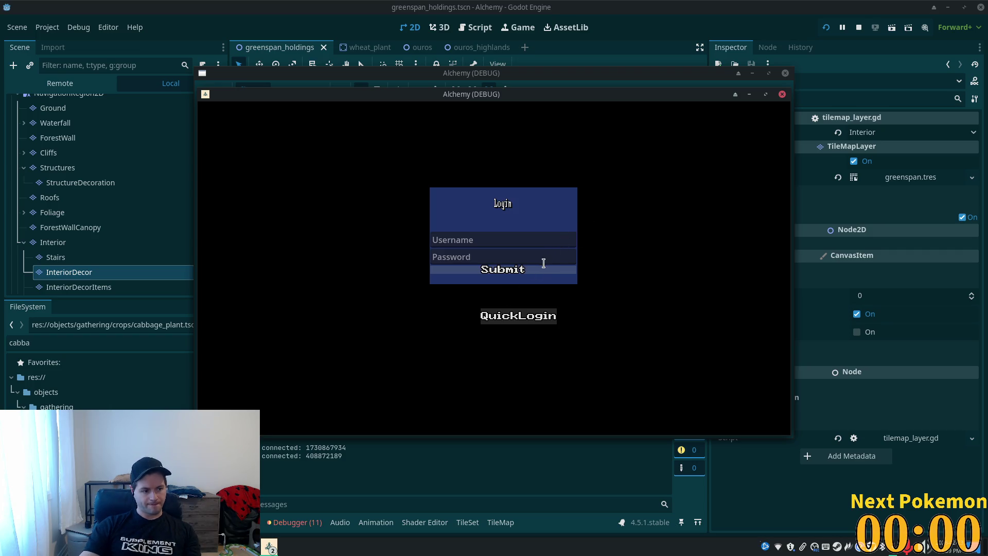
- Quick Login and walk the character up the Greenspan Holdings stairs to check the railings
click(539, 272)
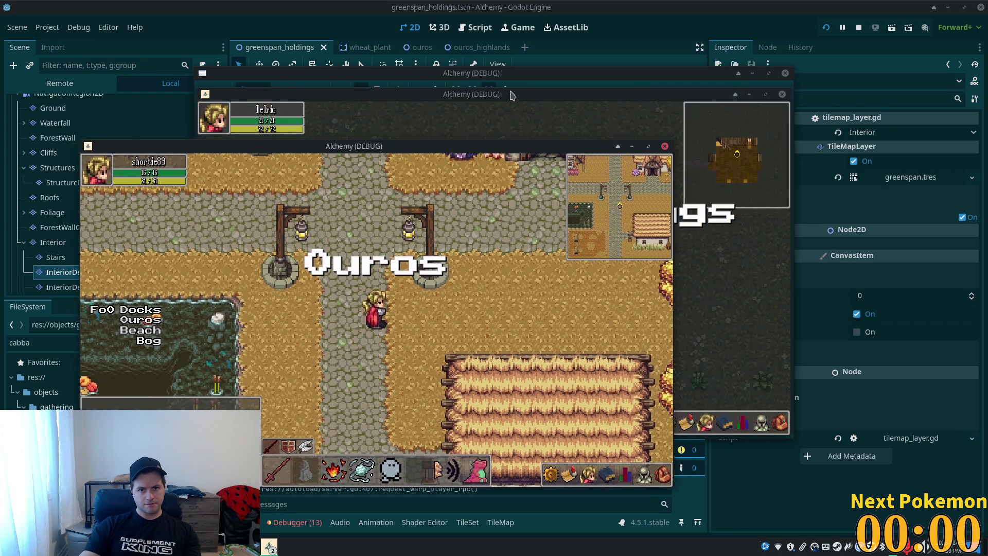
key(w)
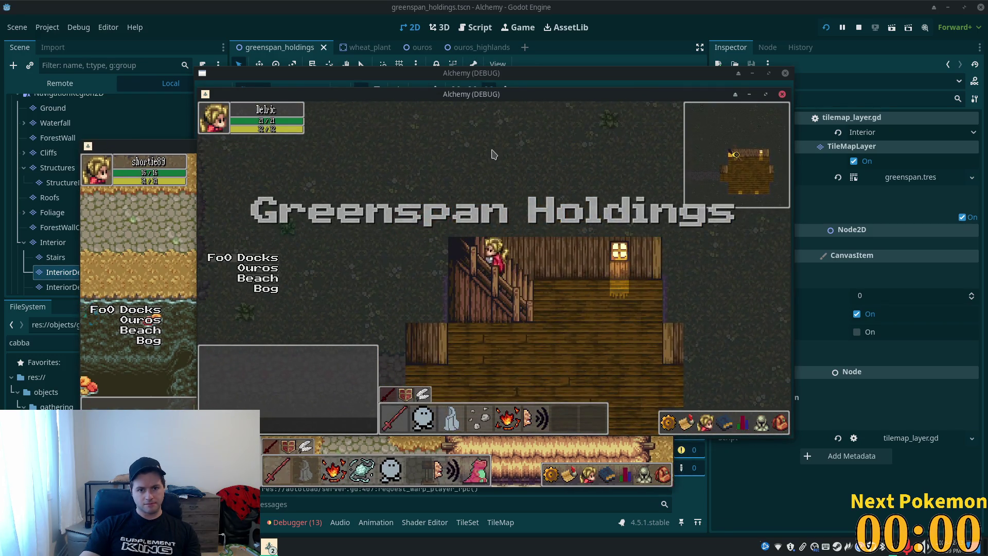
key(a)
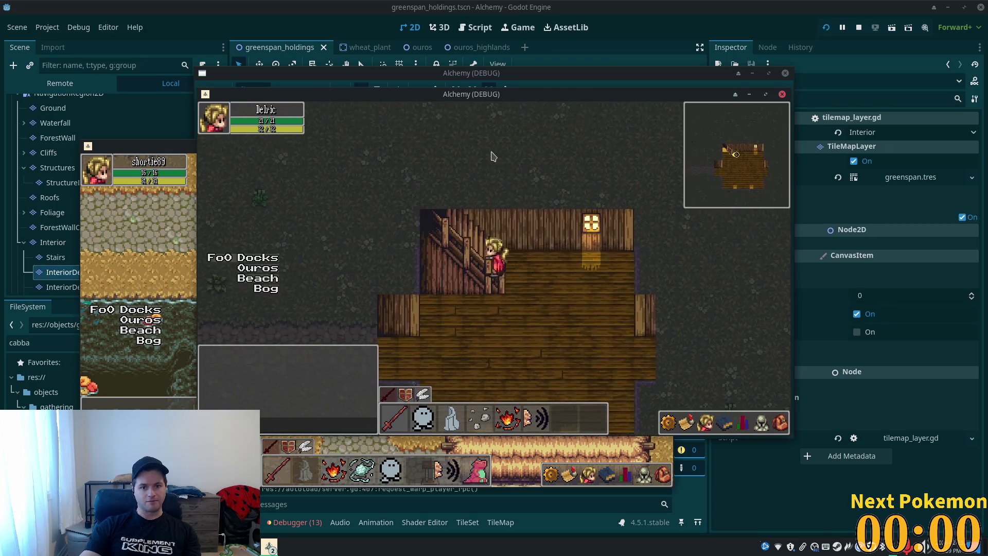
key(w)
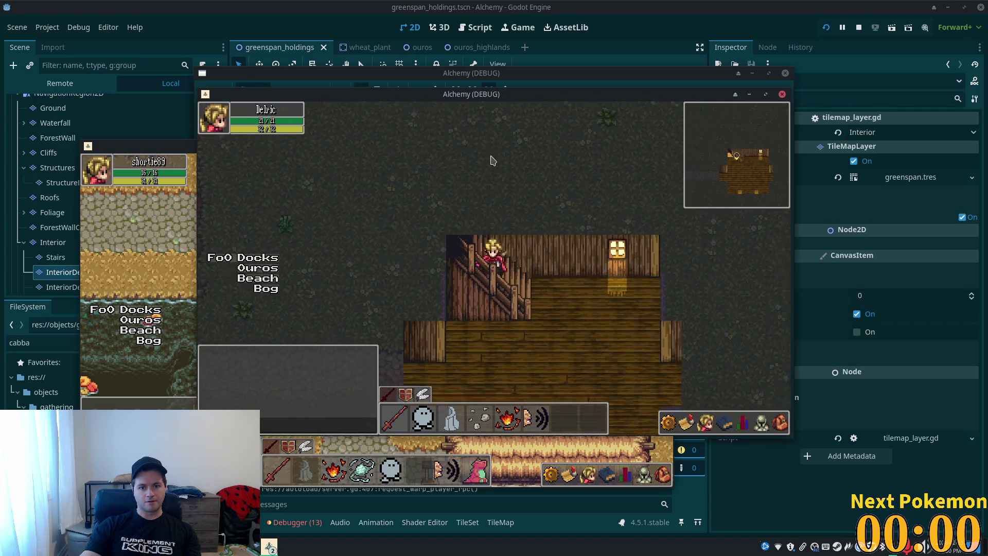
key(a)
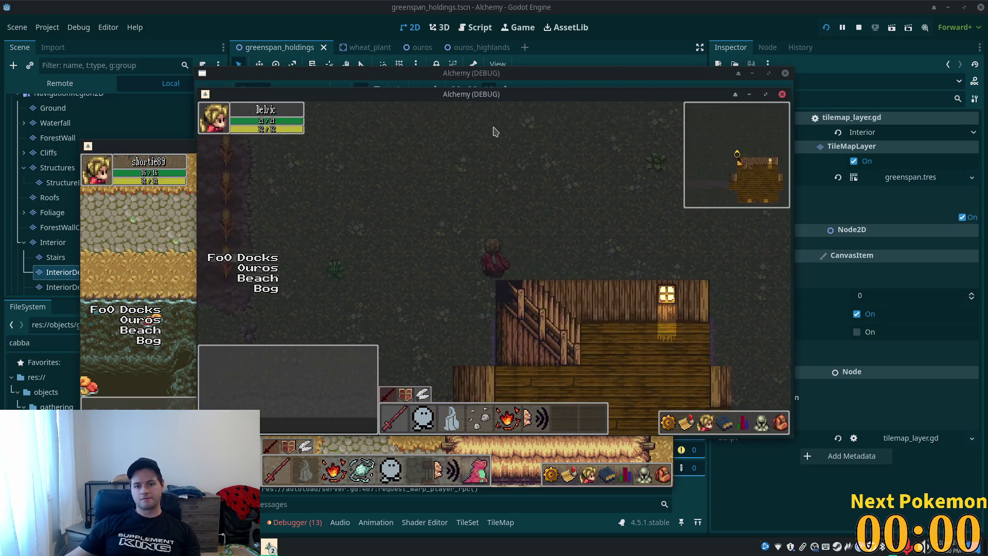
key(d)
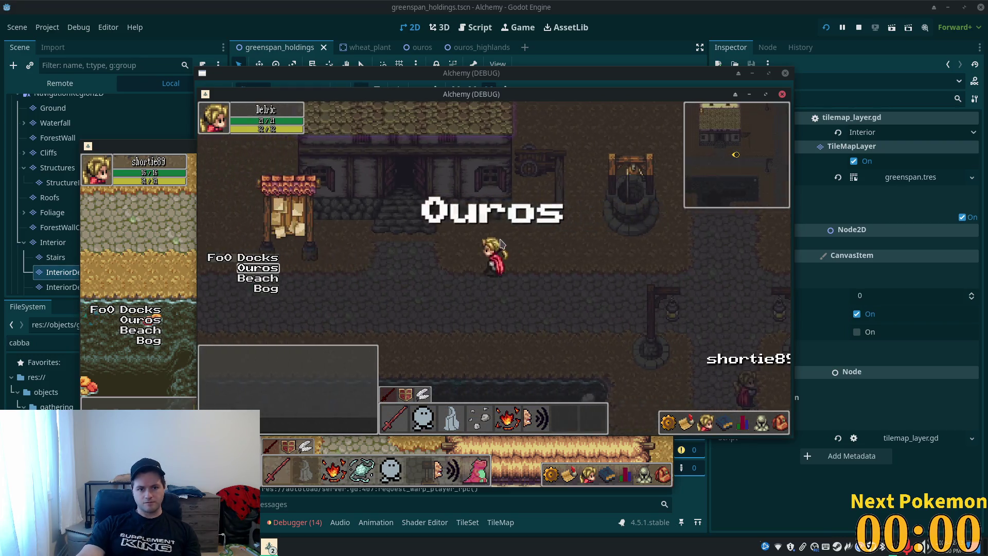
- Warp Delric to the Bog and walk north through Sunken Pass into Greenspan Holdings
key(Down)
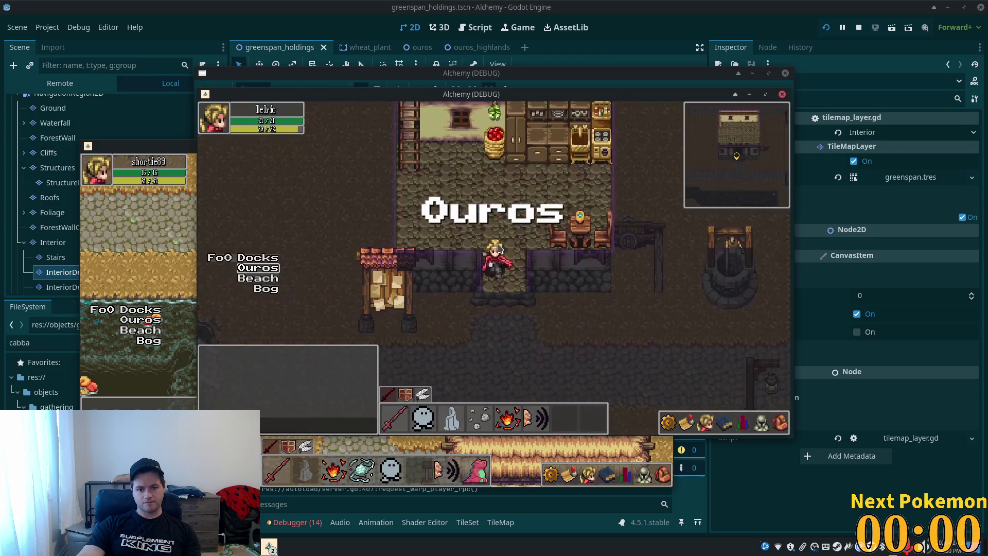
click(266, 289)
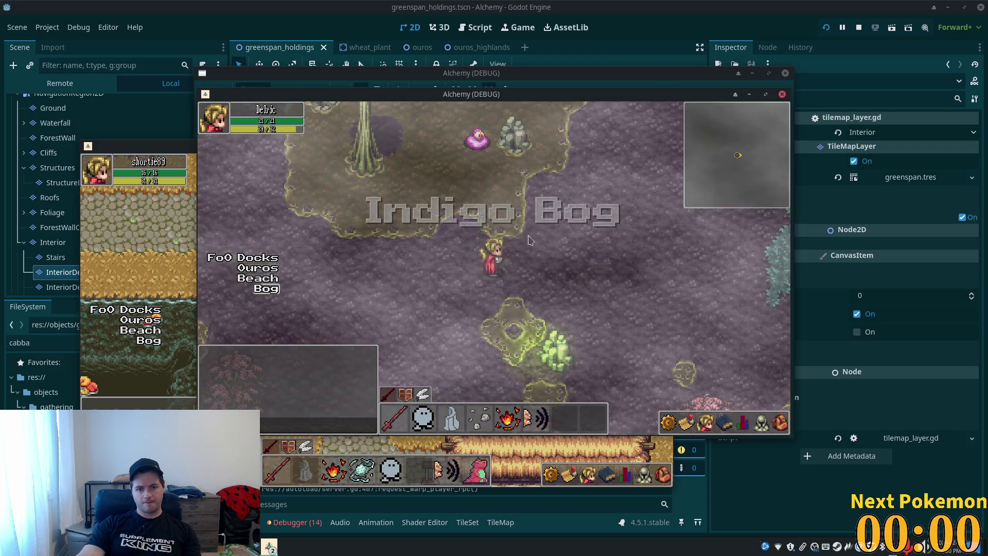
key(Up)
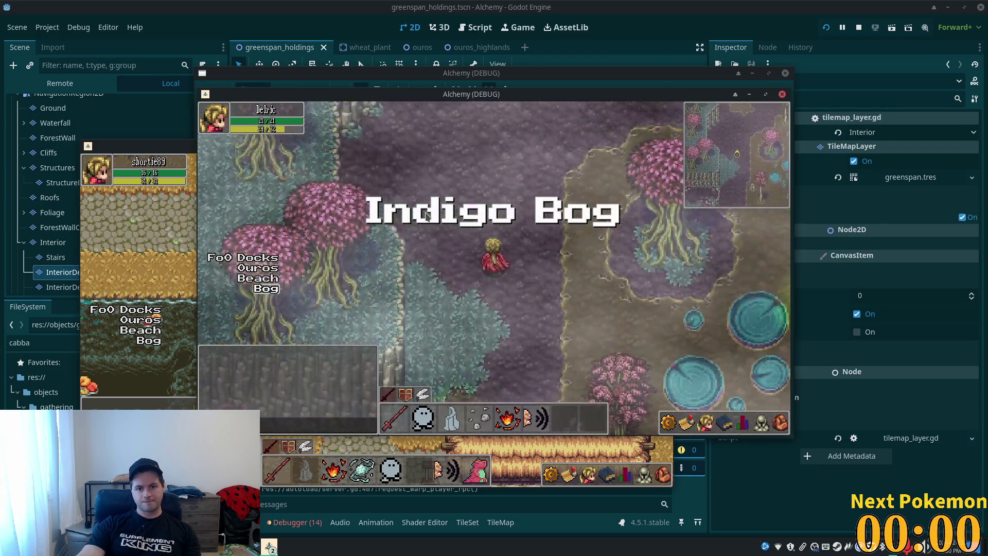
key(Up)
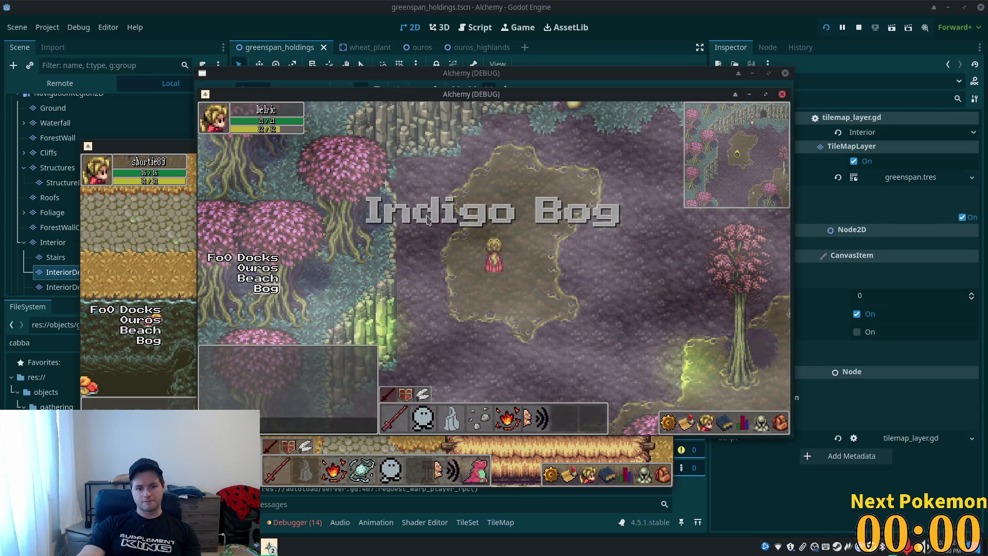
key(Up)
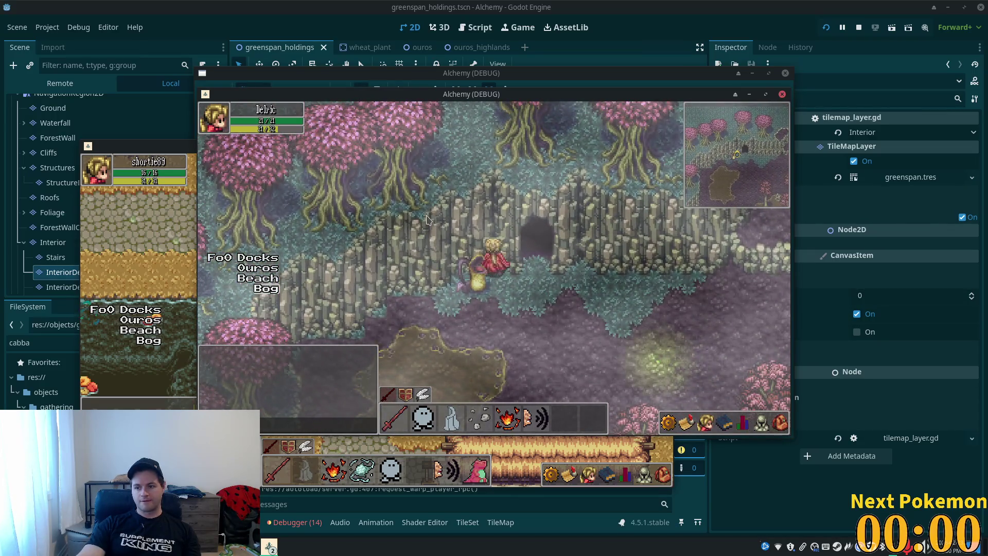
key(Up)
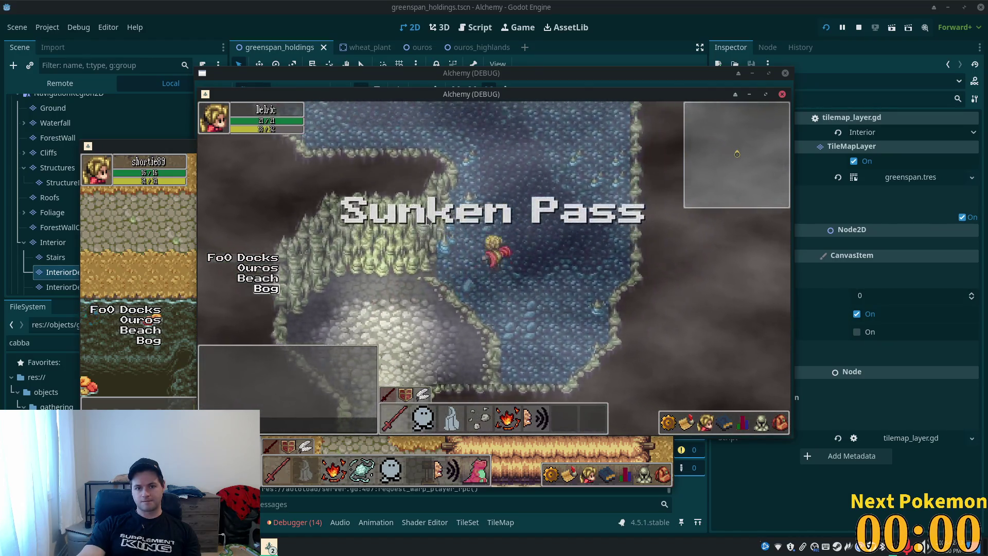
key(Up)
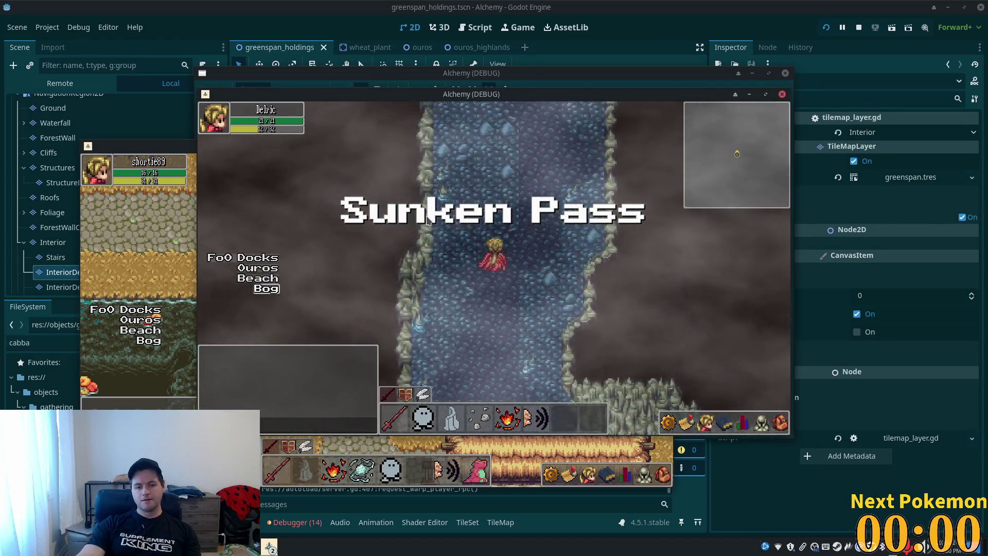
key(Up)
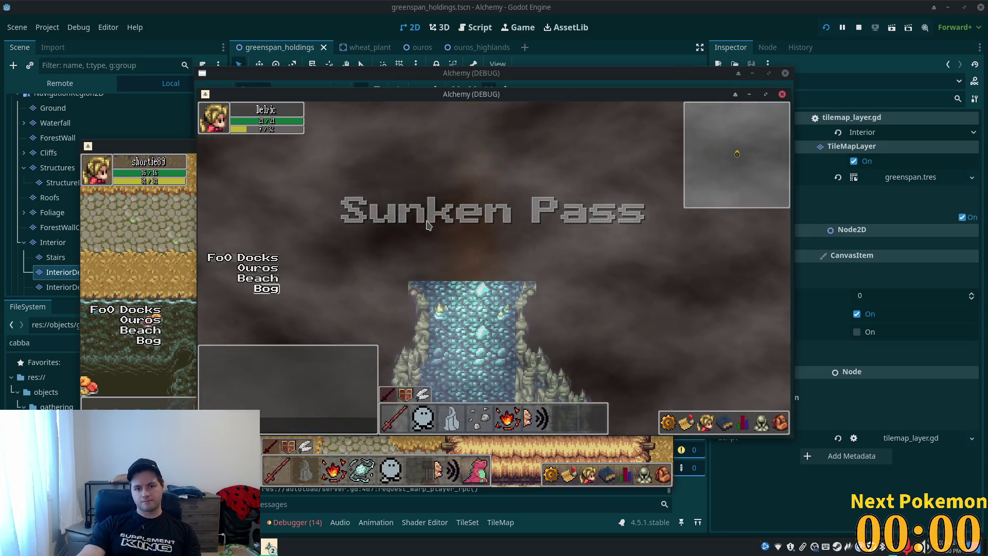
key(Up)
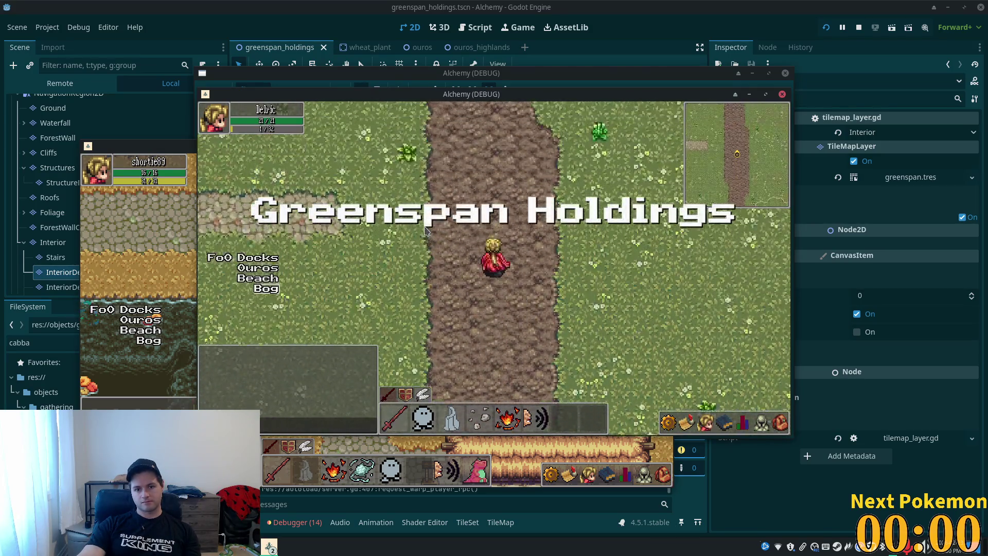
key(Up)
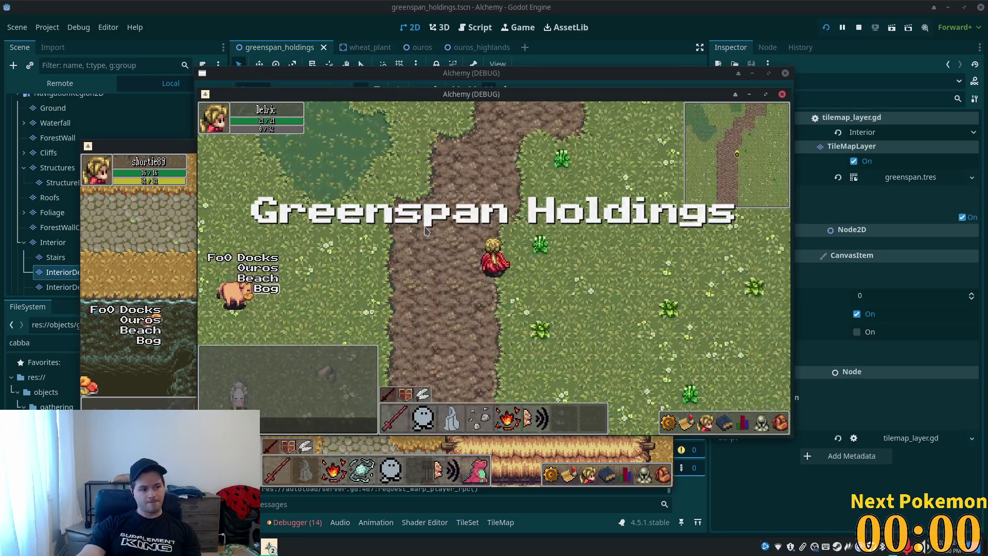
key(Up)
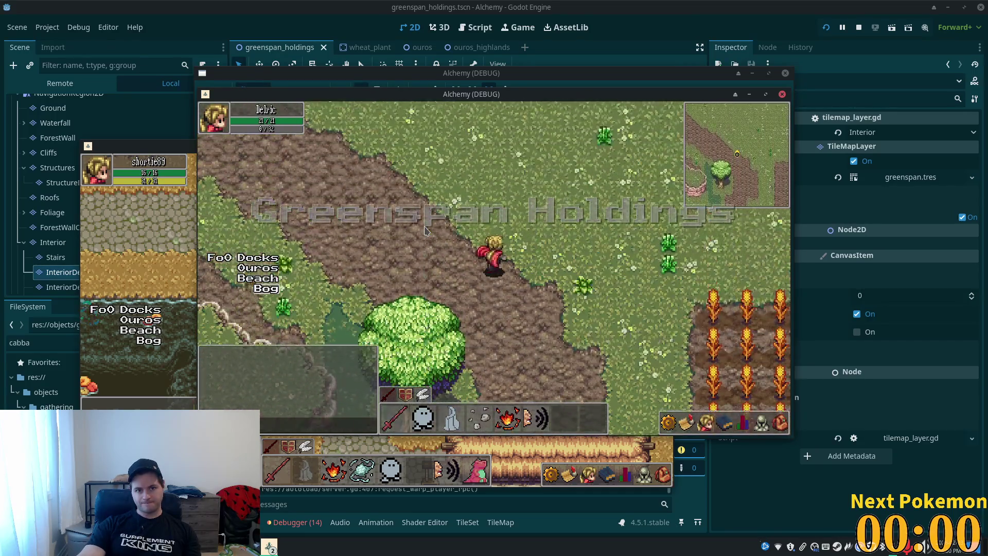
key(Up)
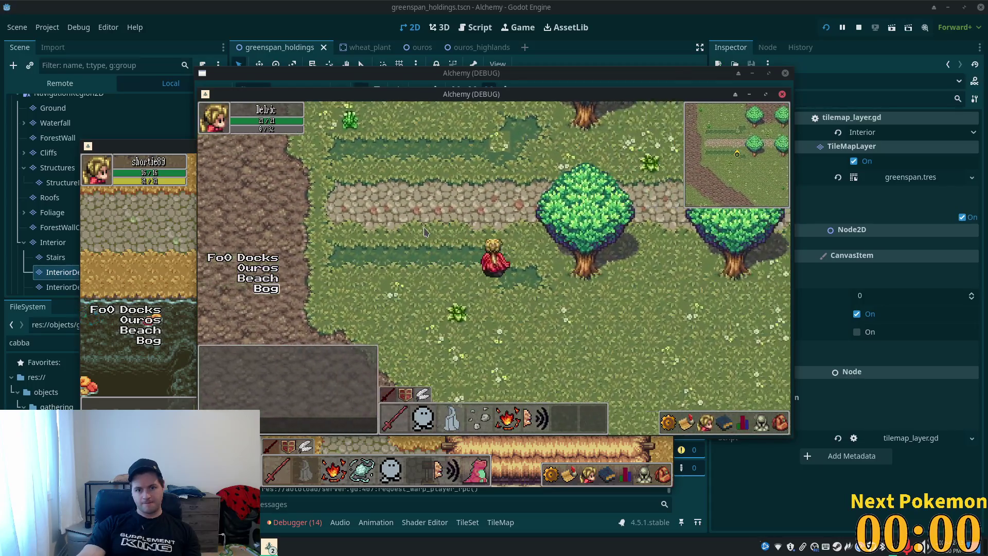
- Enter the red-roofed building, climb and test the railed staircase, then stop the game
key(Up)
key(Right)
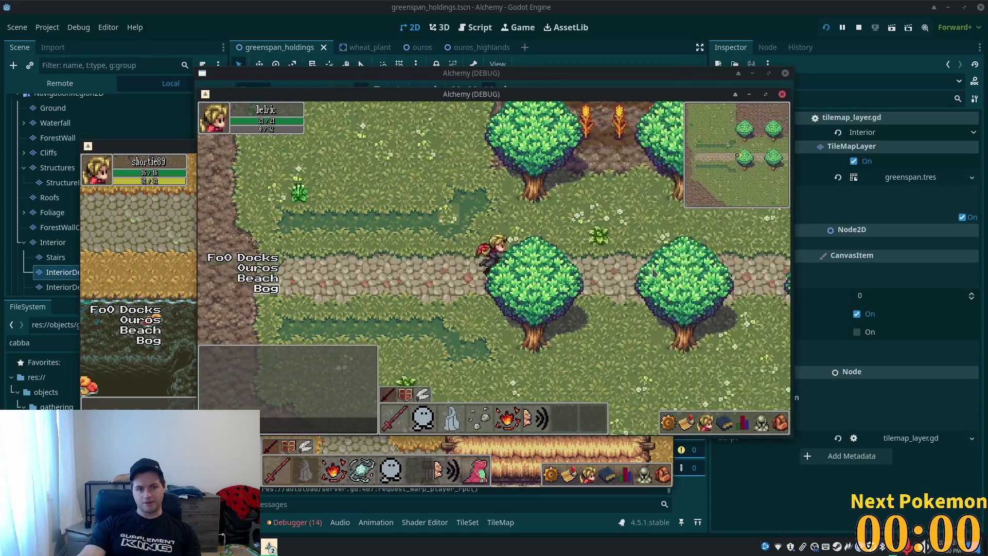
key(Right)
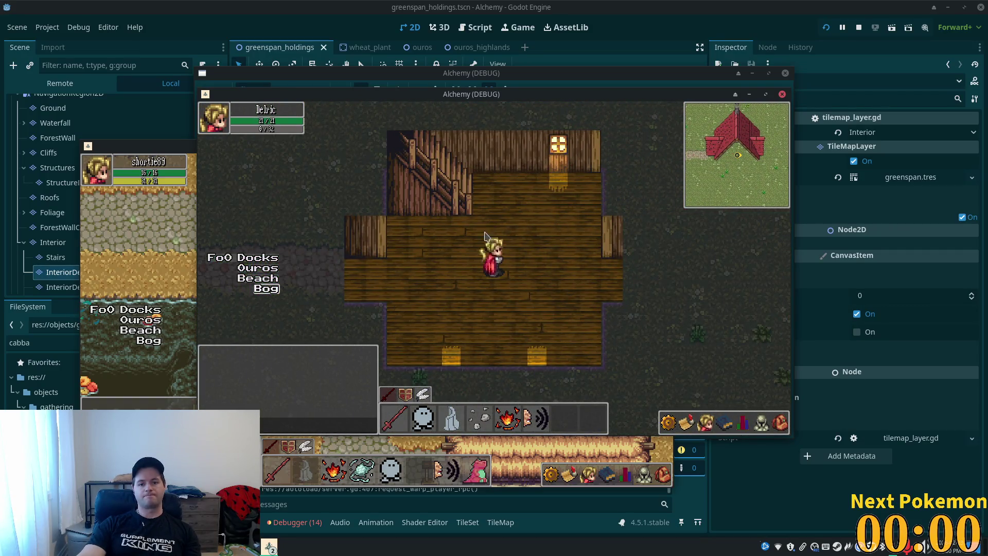
key(Left)
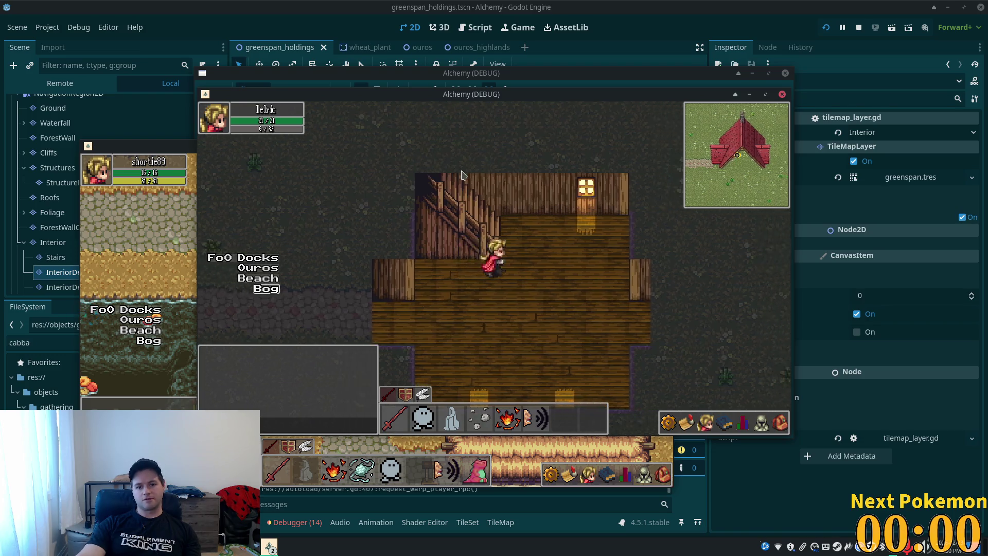
key(Left)
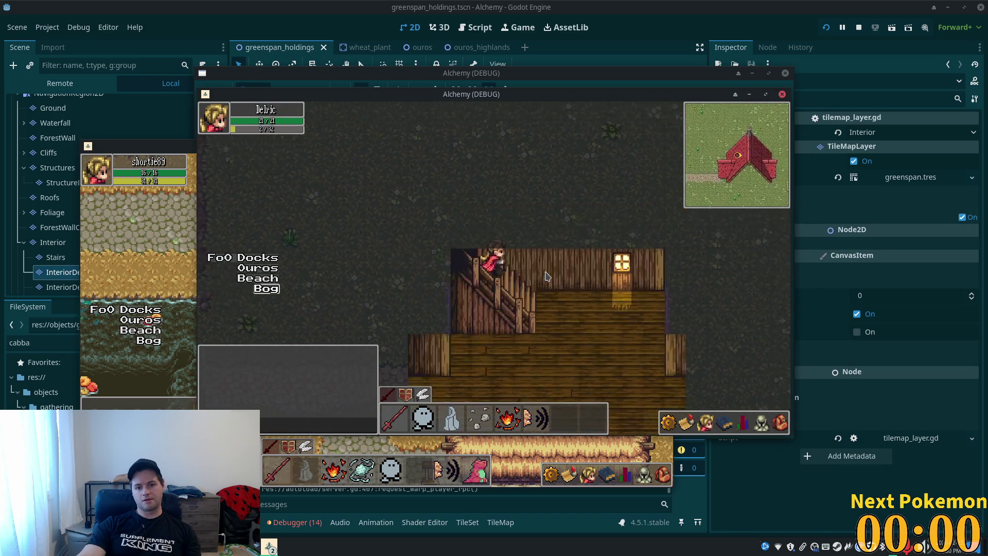
key(Left)
key(Up)
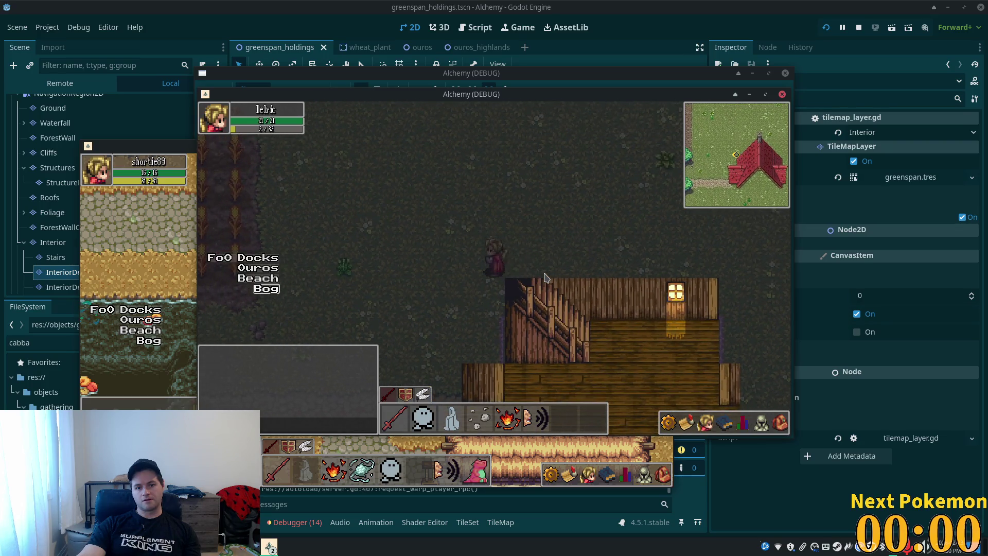
key(Down)
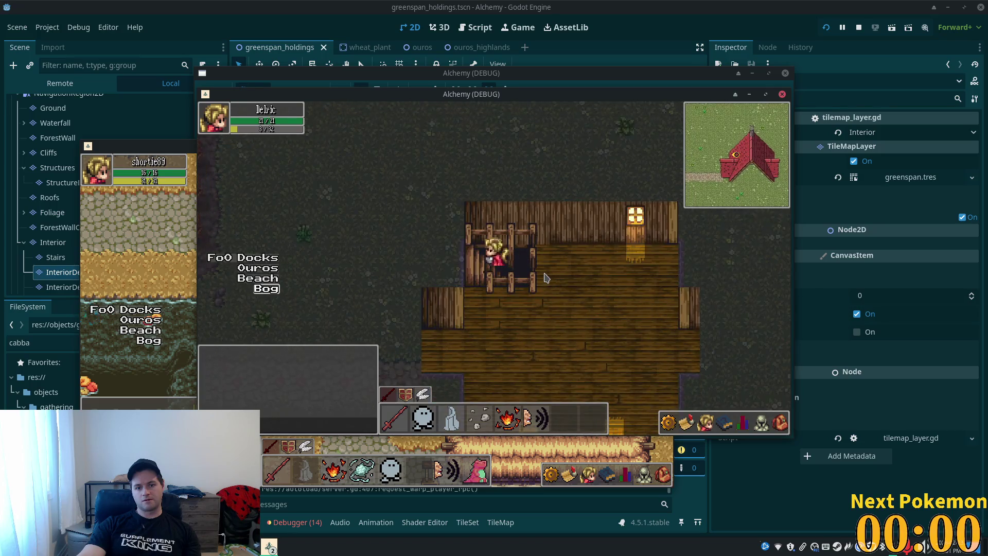
key(Down)
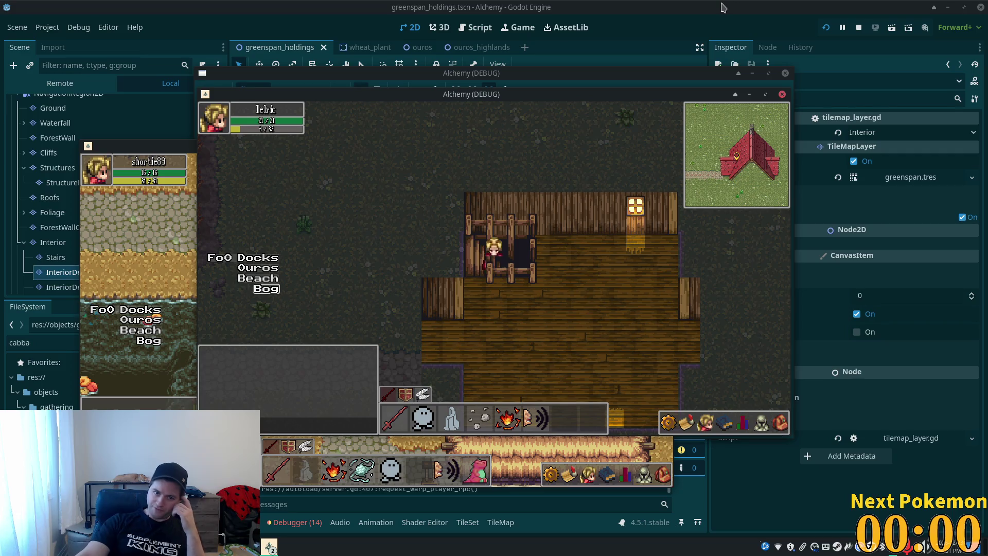
key(F8)
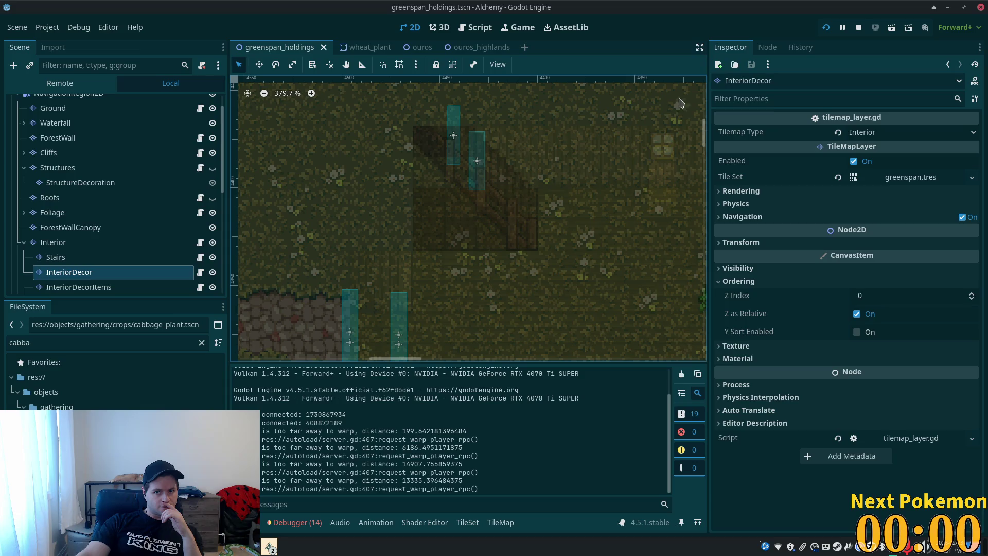
- Stop the project and give the Boundaries layer an opaque white ffffff self tint
click(864, 33)
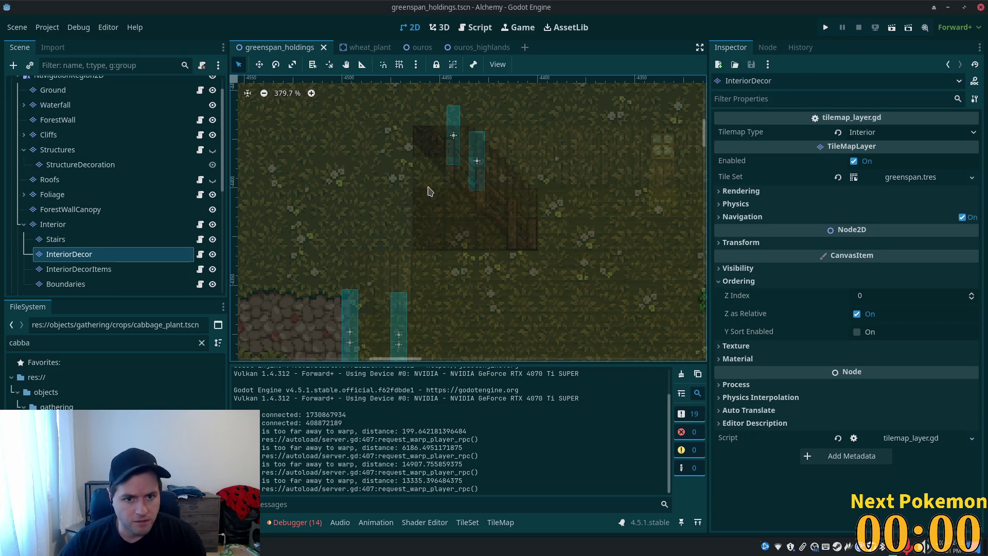
click(124, 284)
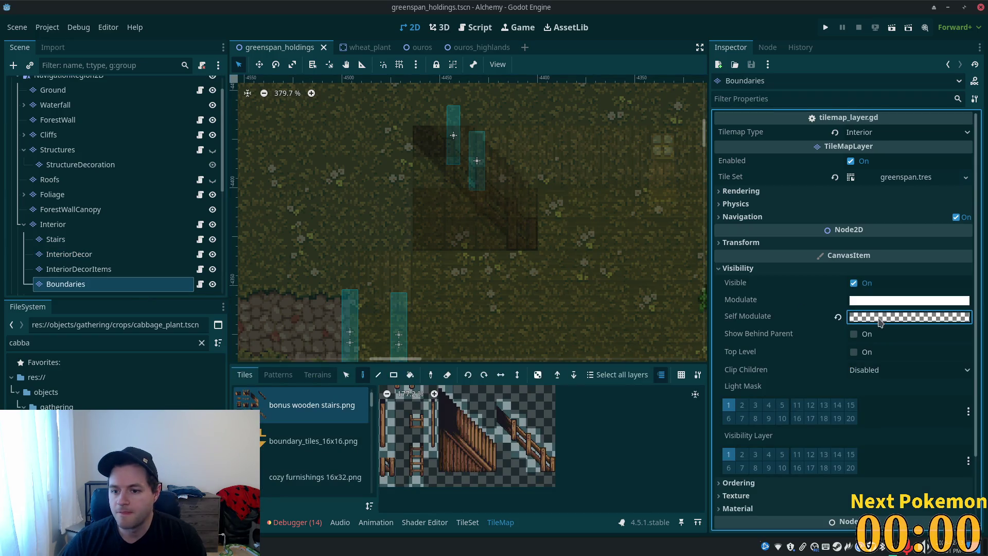
click(881, 317)
text(ffffff)
key(Return)
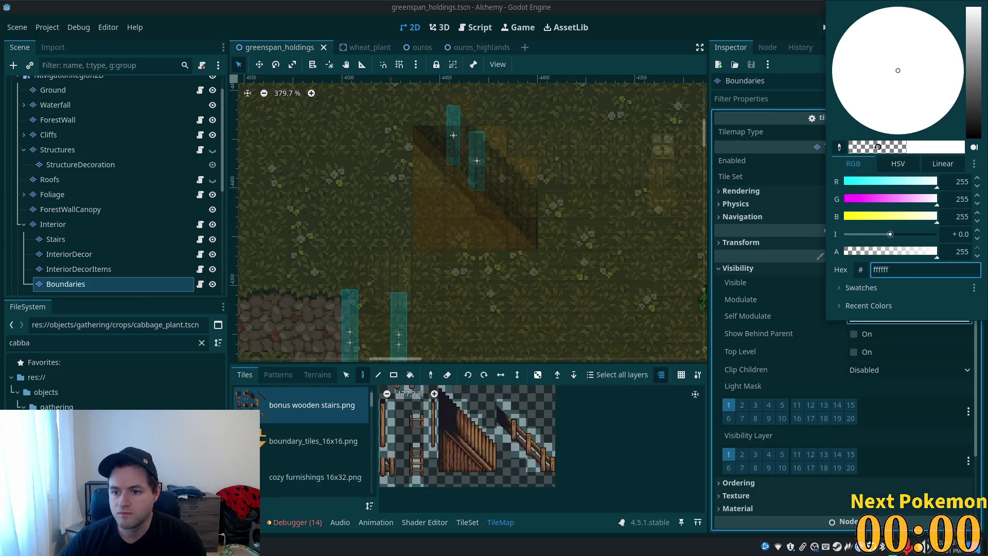
click(599, 184)
scroll(600, 185, up, 3)
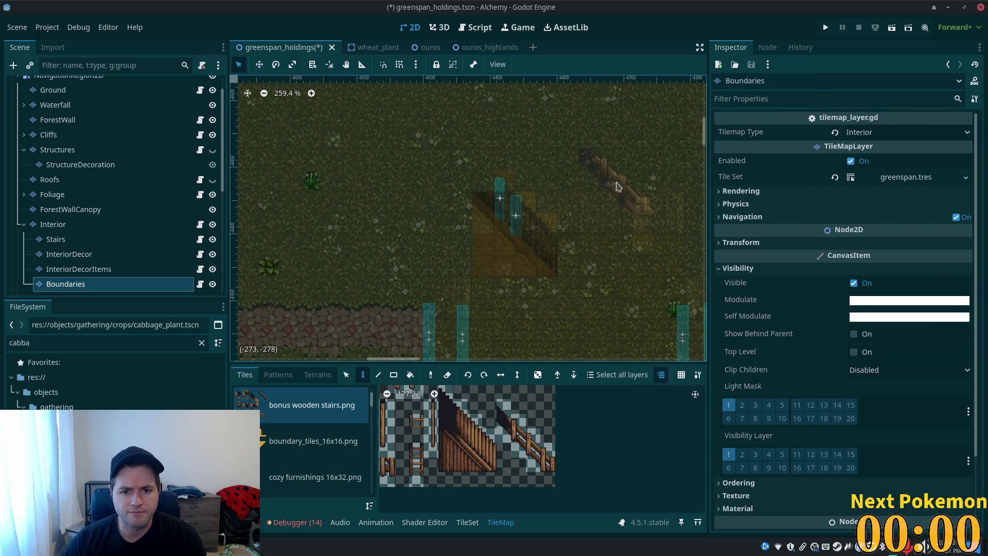
drag(616, 184, 657, 234)
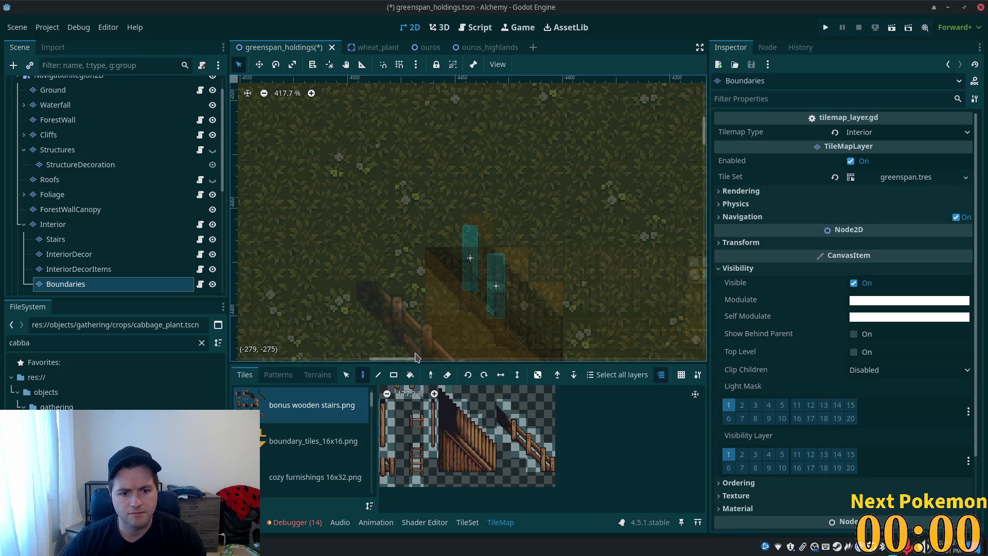
- Paint boundary_tiles_16x16.png tiles beside the stairs on Boundaries and save the scene
click(286, 452)
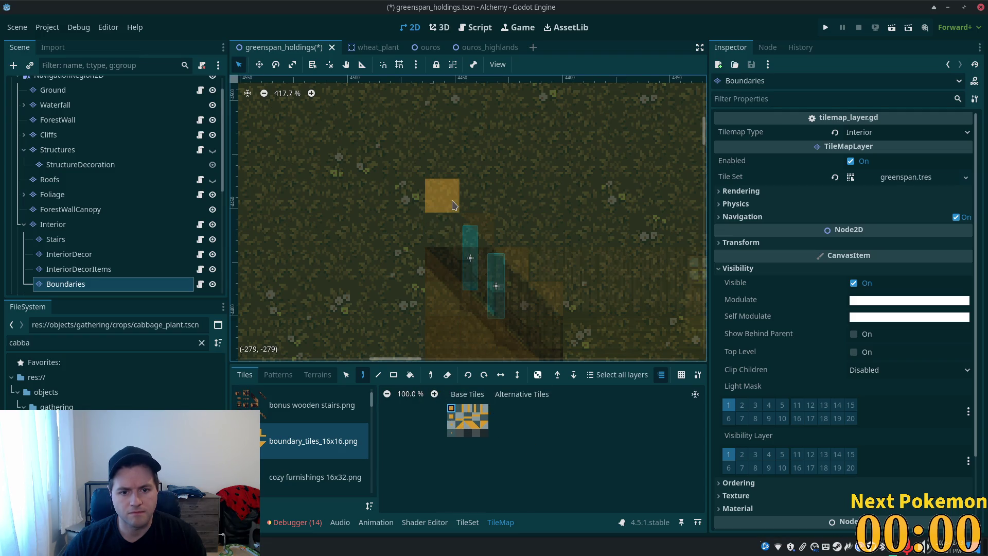
click(452, 205)
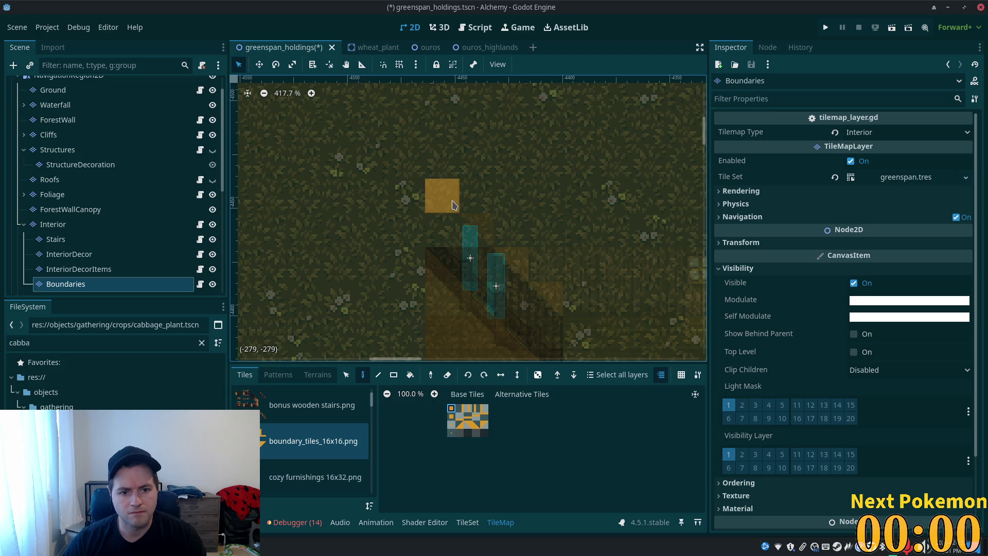
click(409, 200)
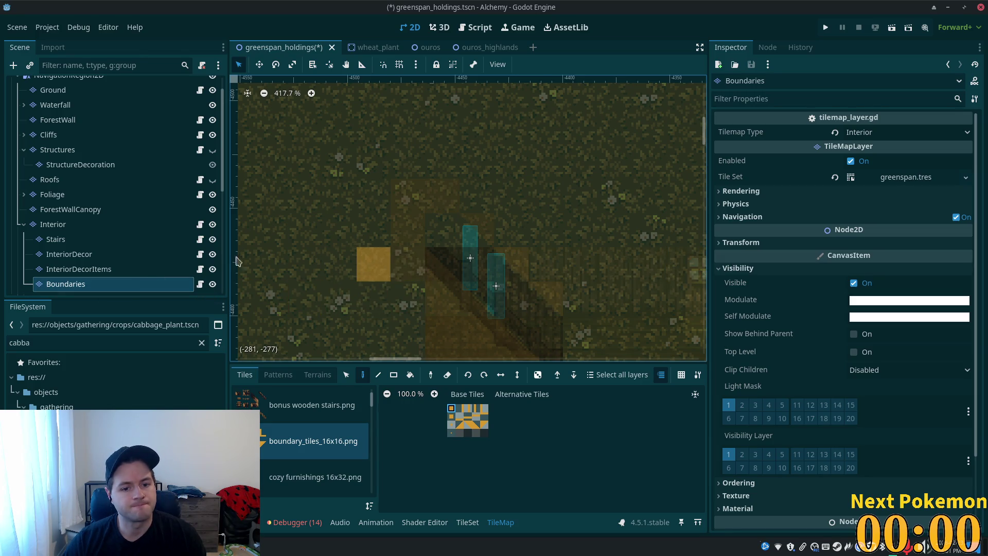
key(ctrl+s)
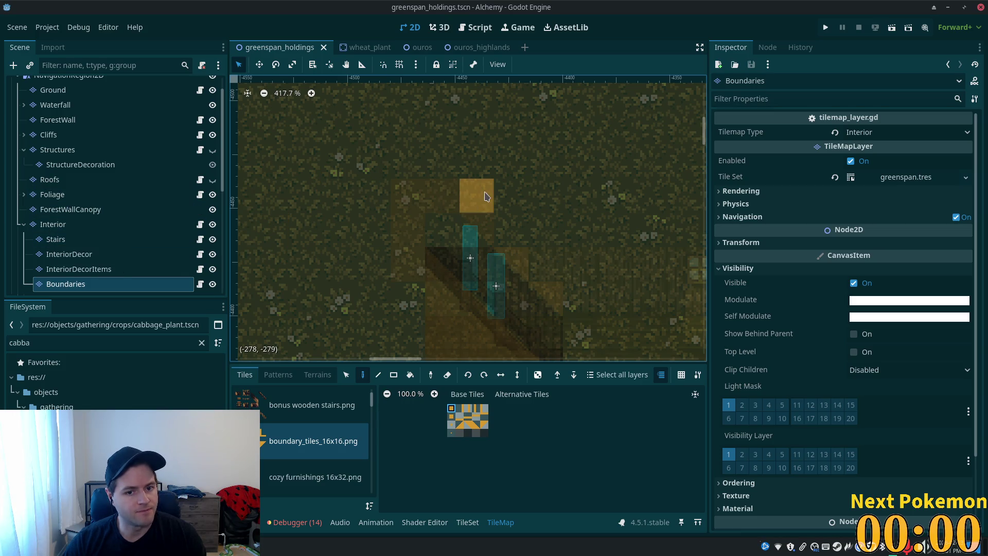
click(500, 206)
click(543, 194)
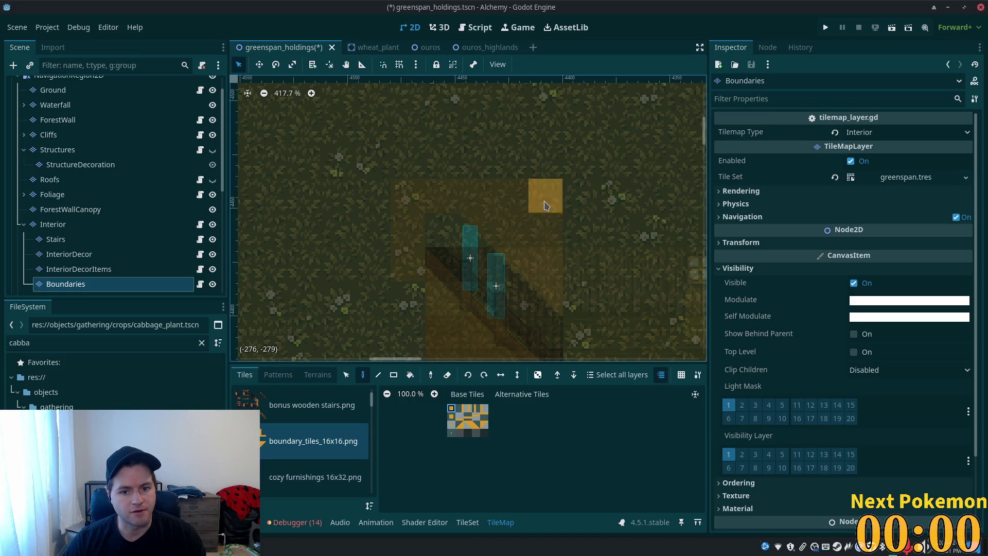
key(ctrl+s)
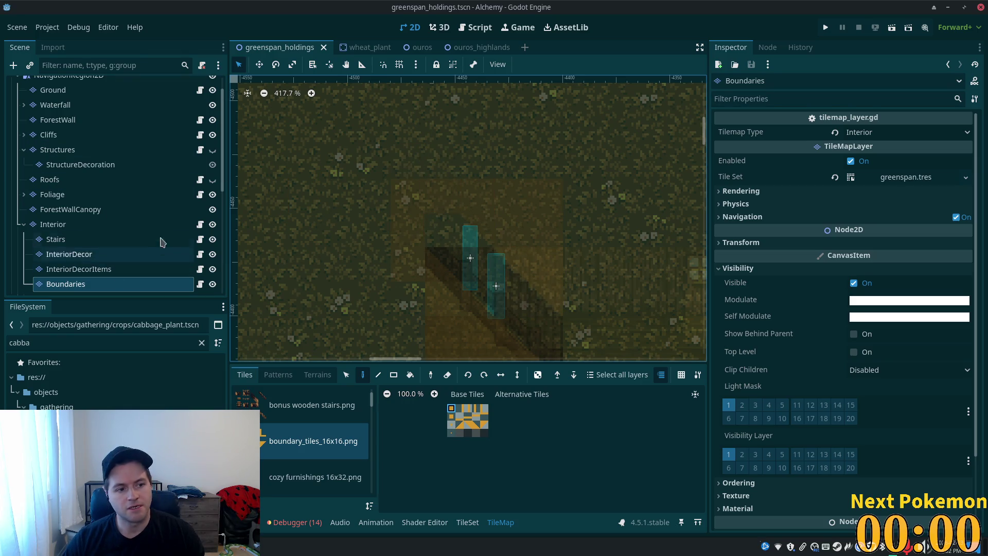
- Set the Boundaries self modulate alpha to 00, then hide the Boundaries and Interior layers
click(878, 317)
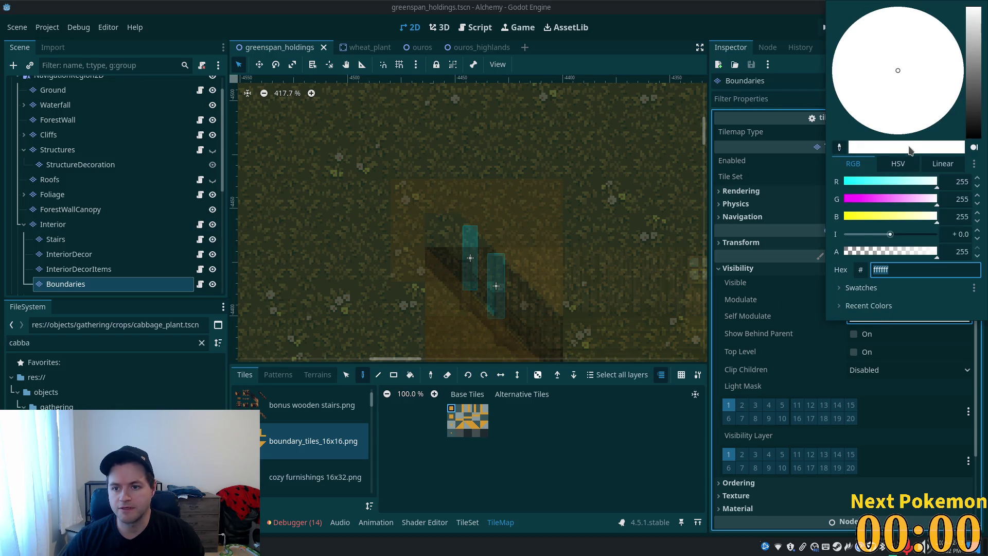
text(00)
key(Return)
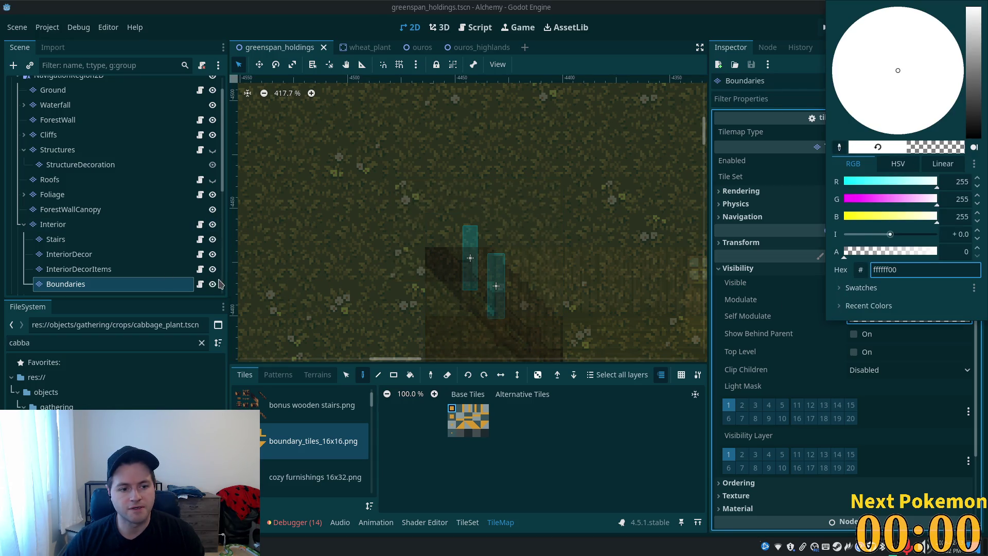
click(215, 289)
click(212, 284)
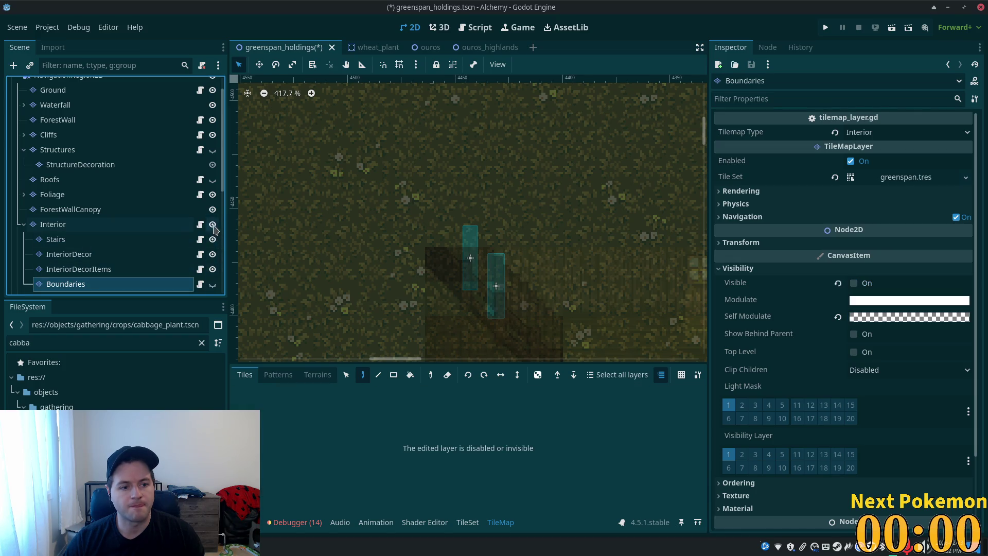
click(213, 225)
click(24, 226)
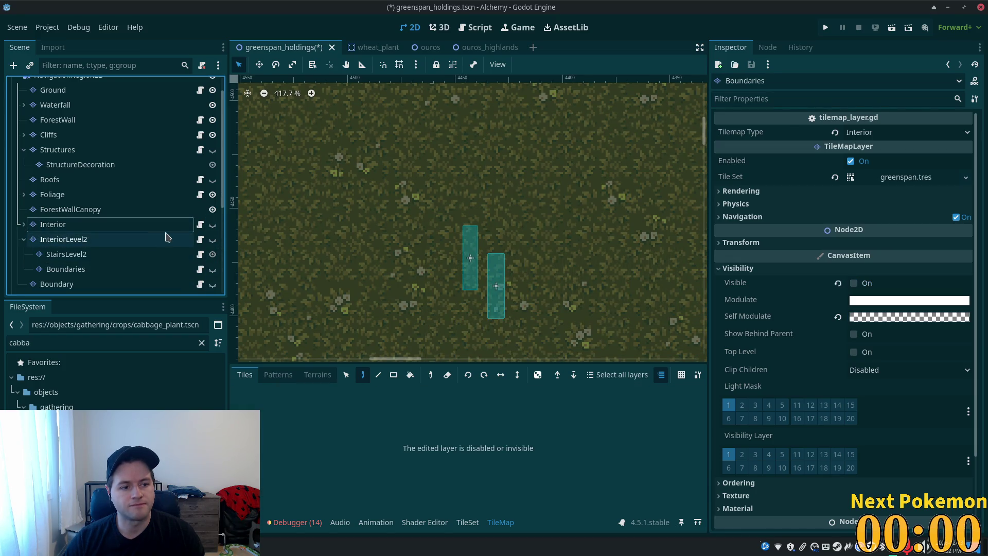
- Show InteriorLevel2, select StairsLevel2 and pick the bonus wooden stairs.png tiles
scroll(108, 251, down, 3)
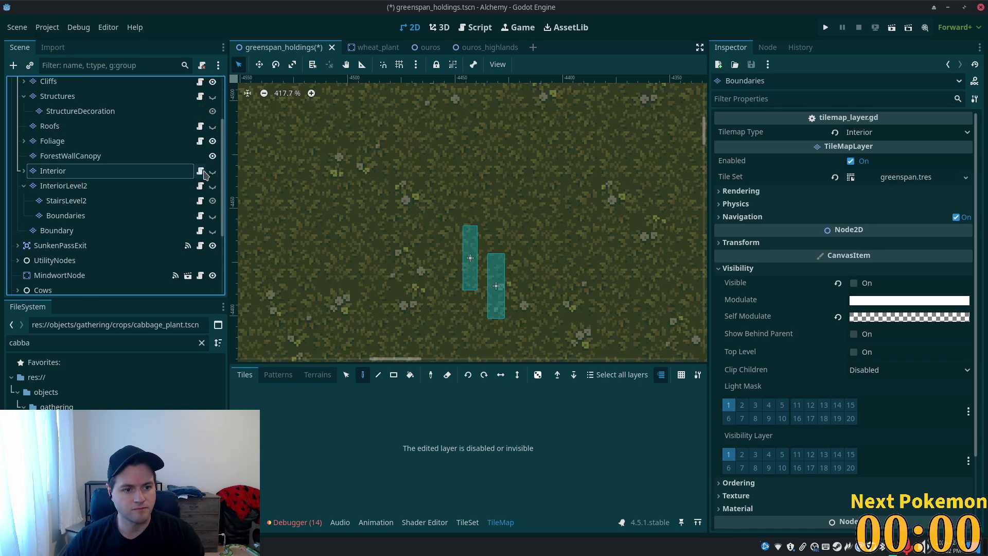
click(213, 172)
scroll(411, 237, down, 3)
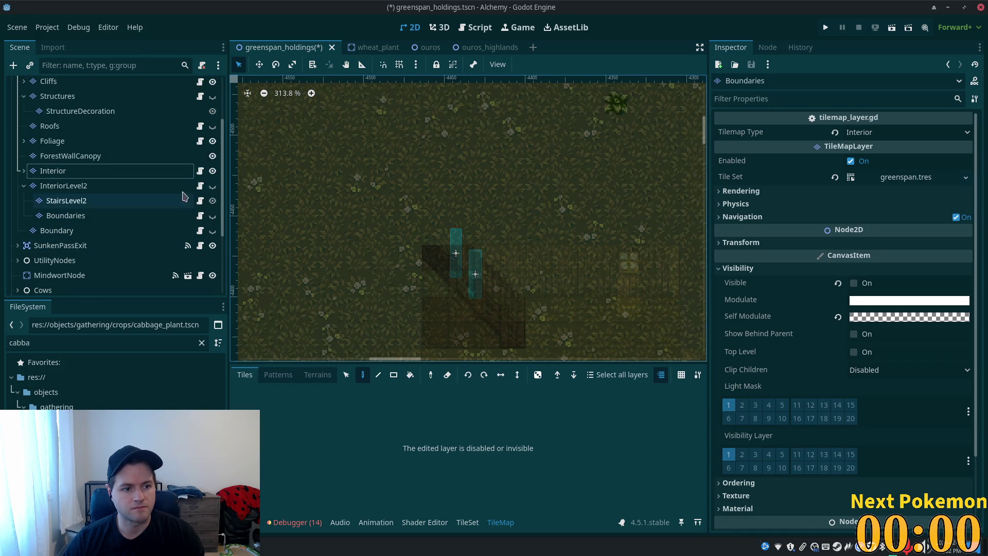
click(211, 173)
click(106, 186)
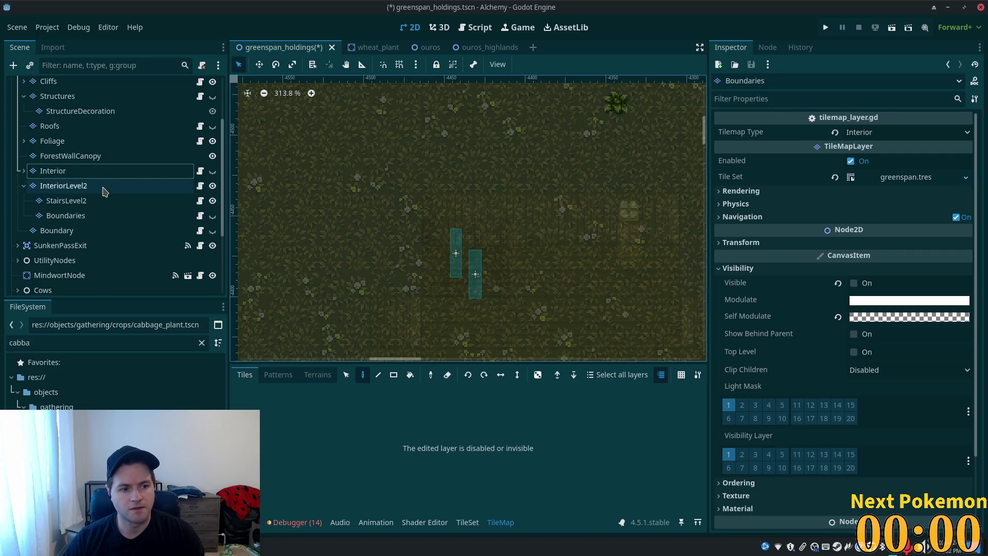
click(82, 202)
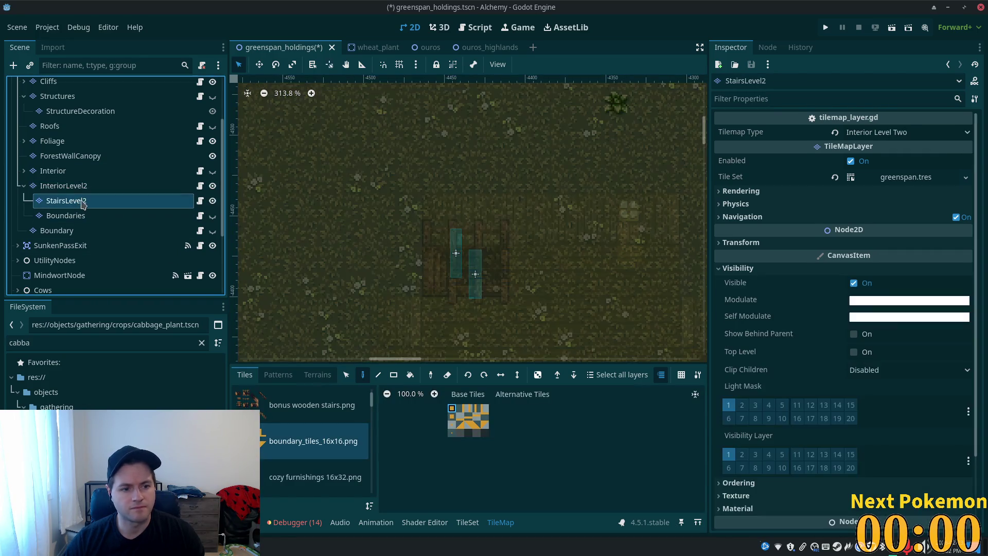
scroll(507, 309, up, 4)
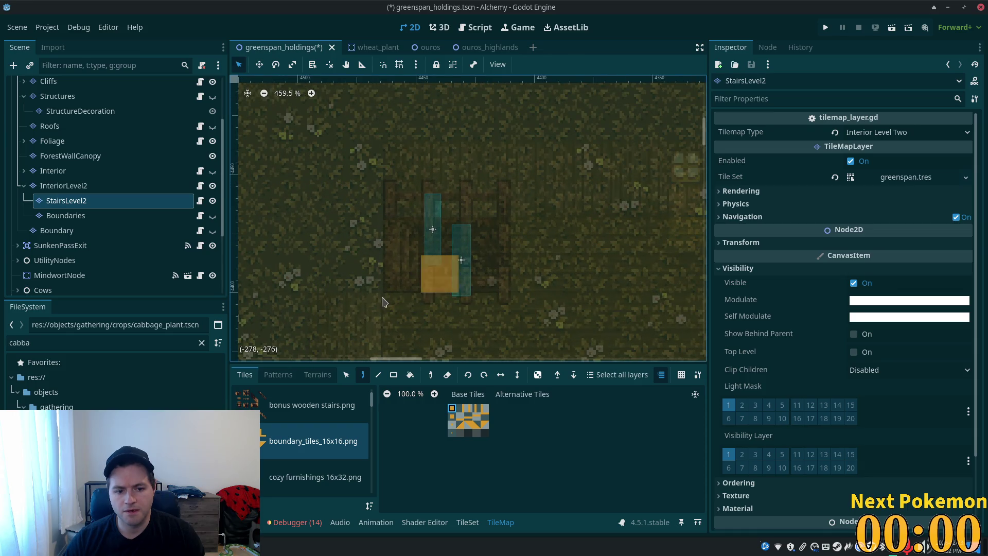
click(299, 405)
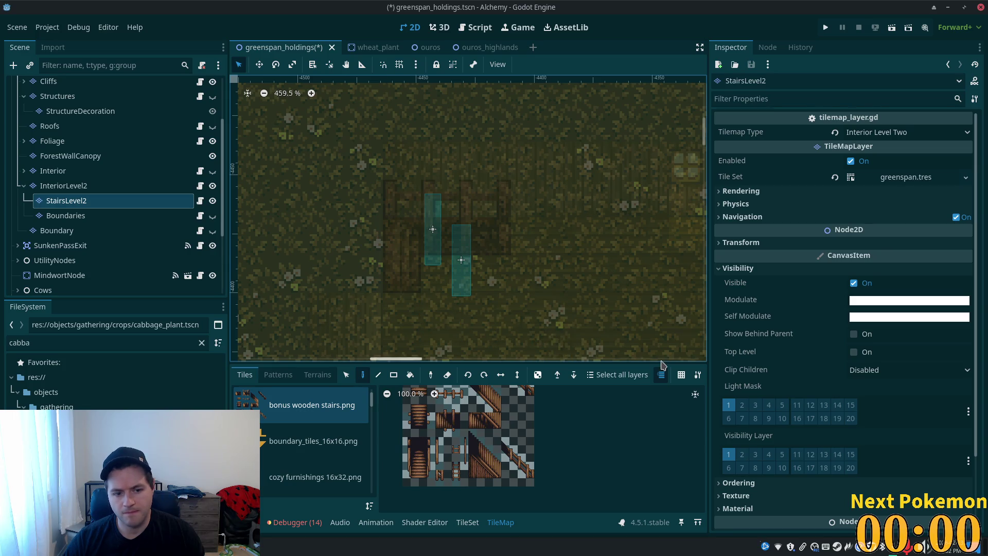
scroll(476, 462, up, 3)
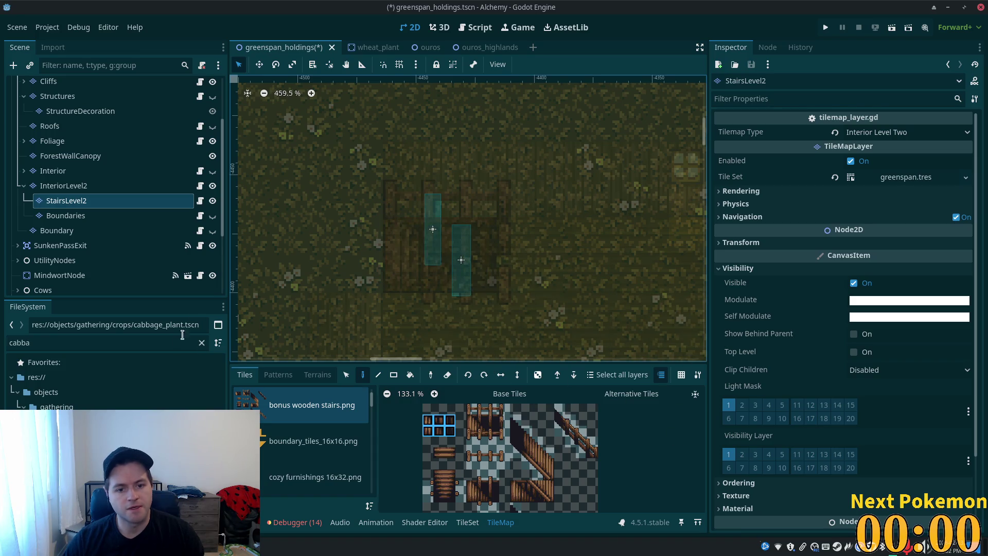
click(80, 202)
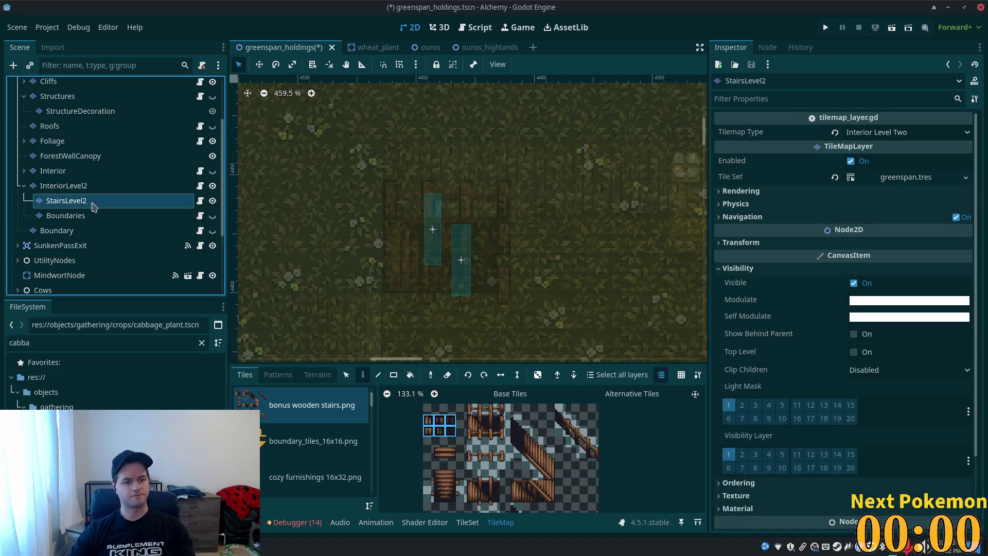
- Duplicate StairsLevel2 and rename the copy StairsLevel2Railings, then select it
key(ctrl+d)
click(72, 219)
text(StairsLevel2Railing)
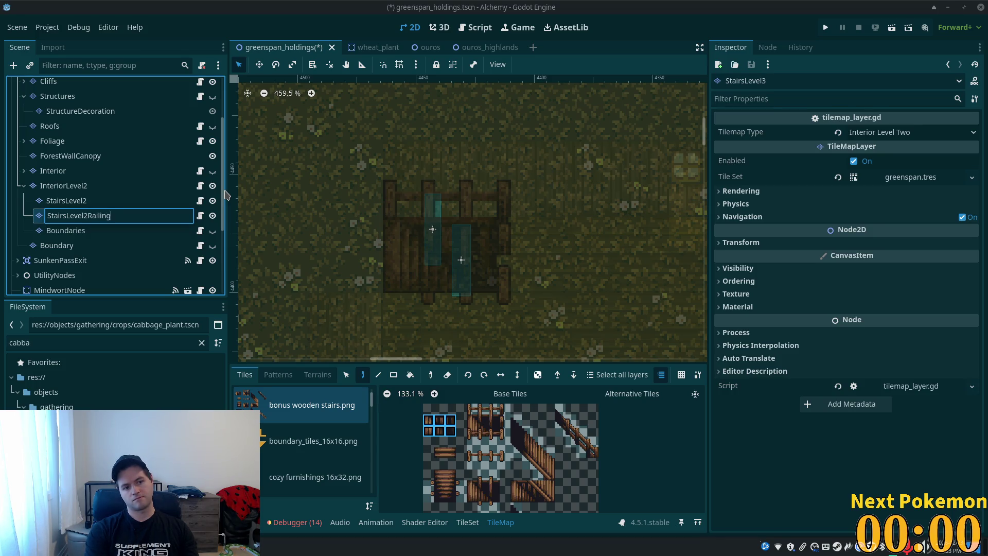
text(s)
key(Return)
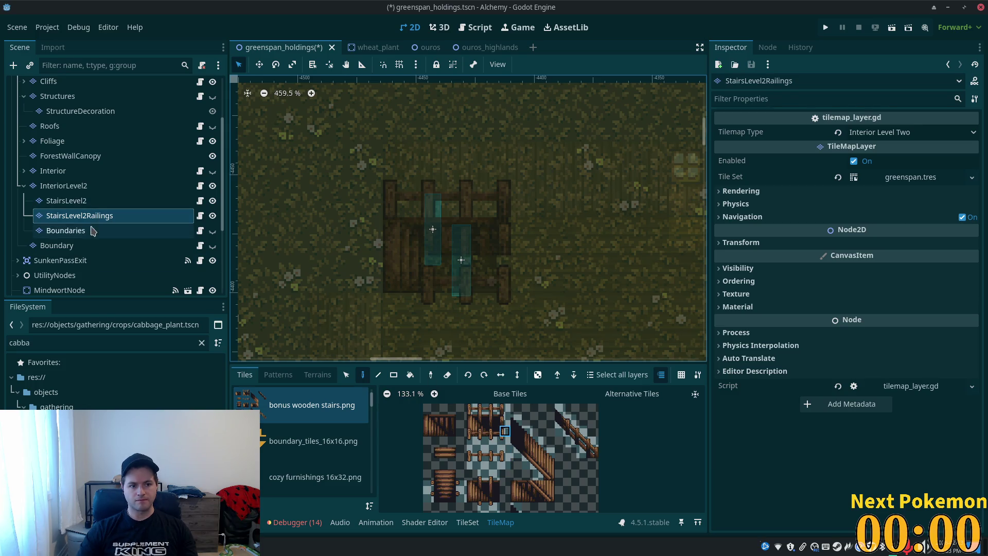
click(85, 207)
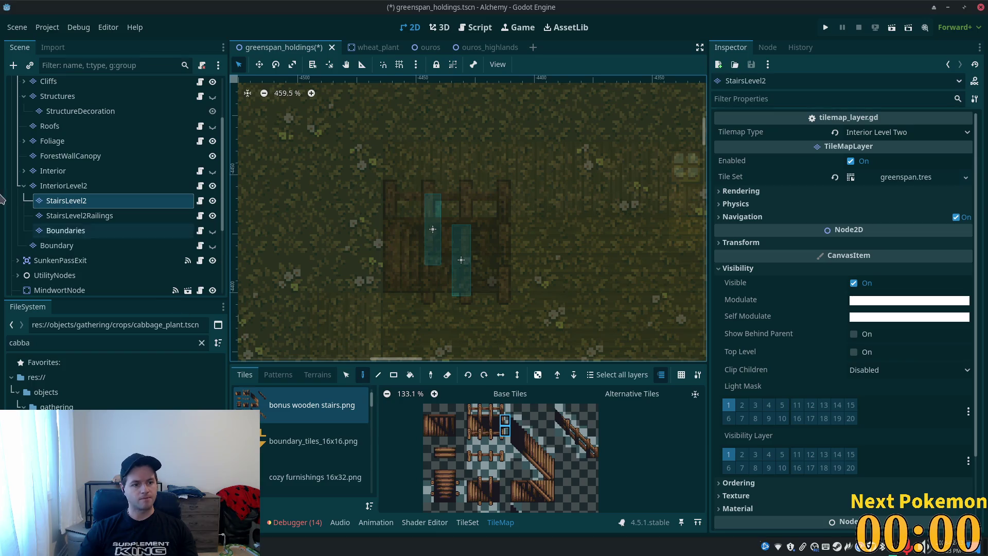
click(64, 216)
- Give the four fence-railing tiles Z Index 5, save the scene and run the game
click(462, 521)
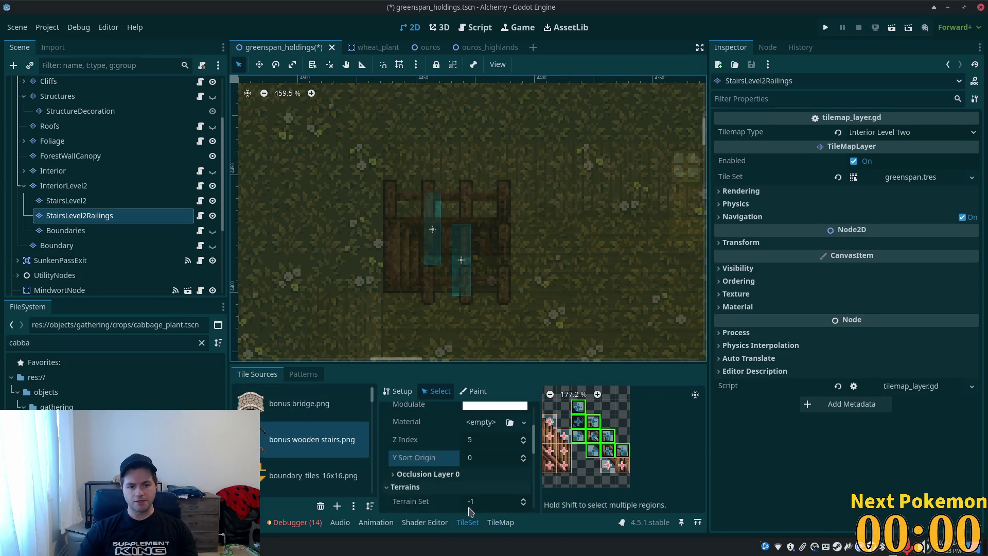
scroll(596, 449, up, 3)
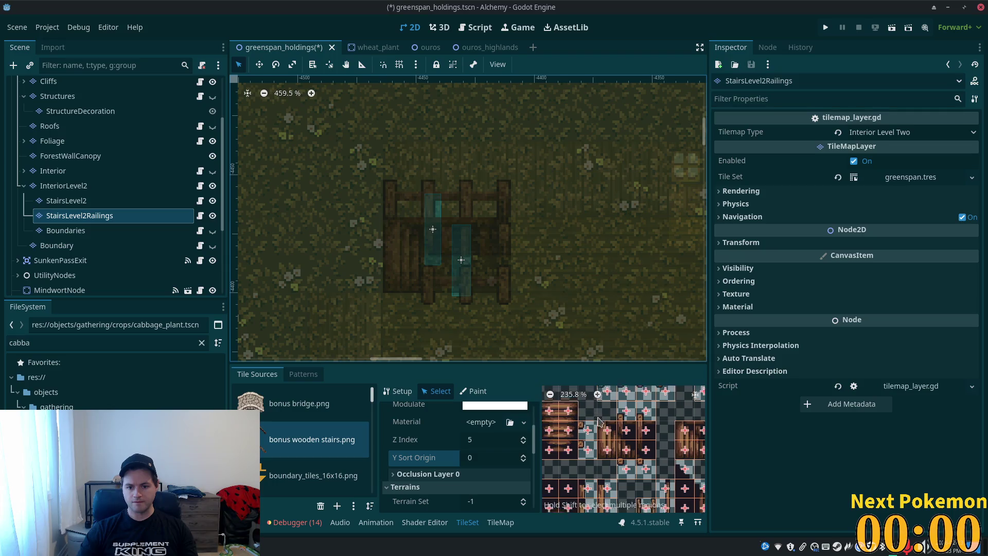
scroll(635, 463, down, 2)
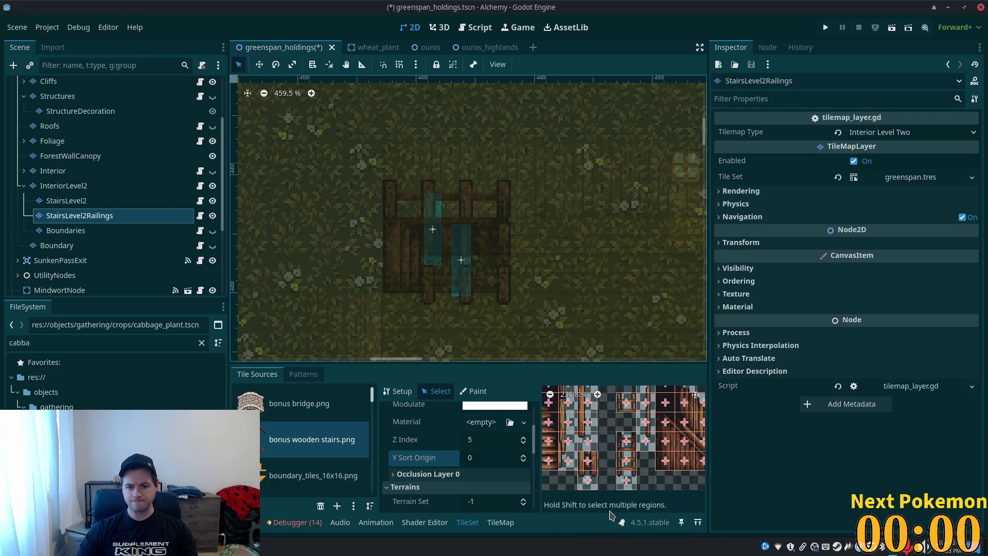
scroll(596, 431, down, 3)
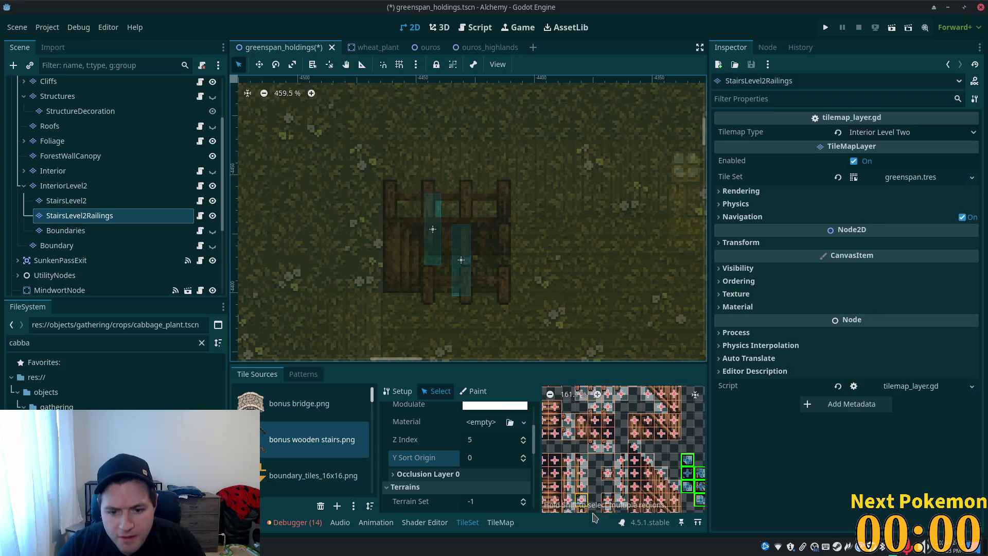
scroll(604, 431, up, 8)
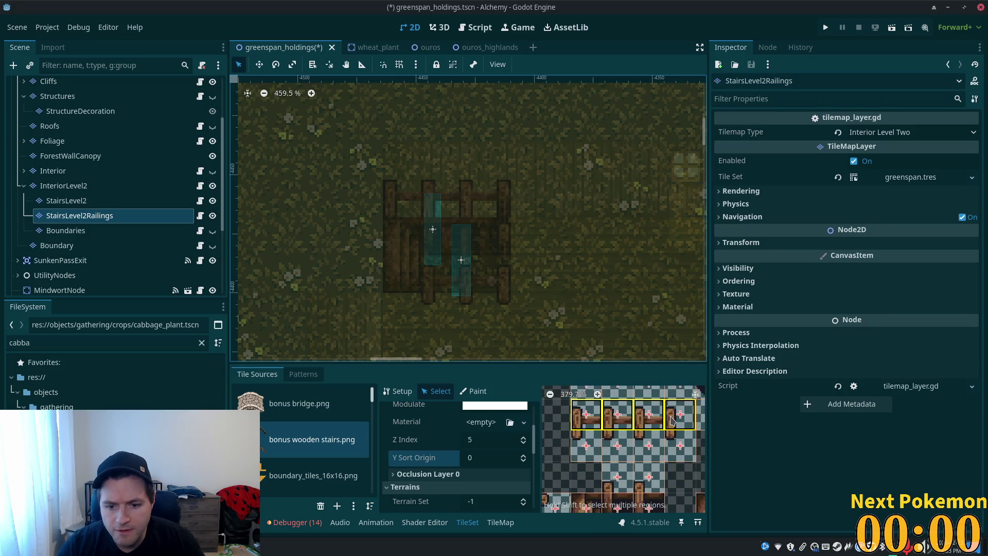
click(642, 434)
text(5)
key(Tab)
key(ctrl+s)
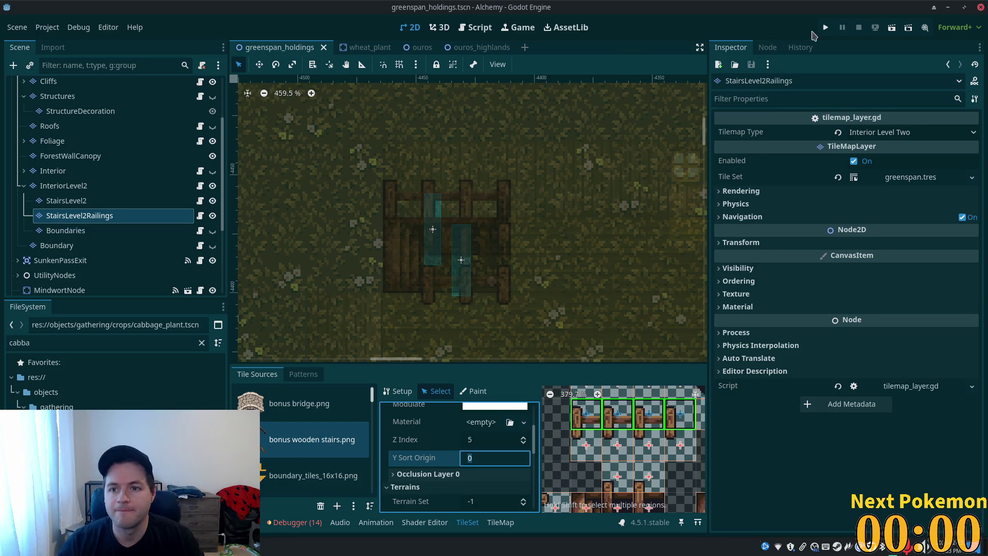
click(823, 30)
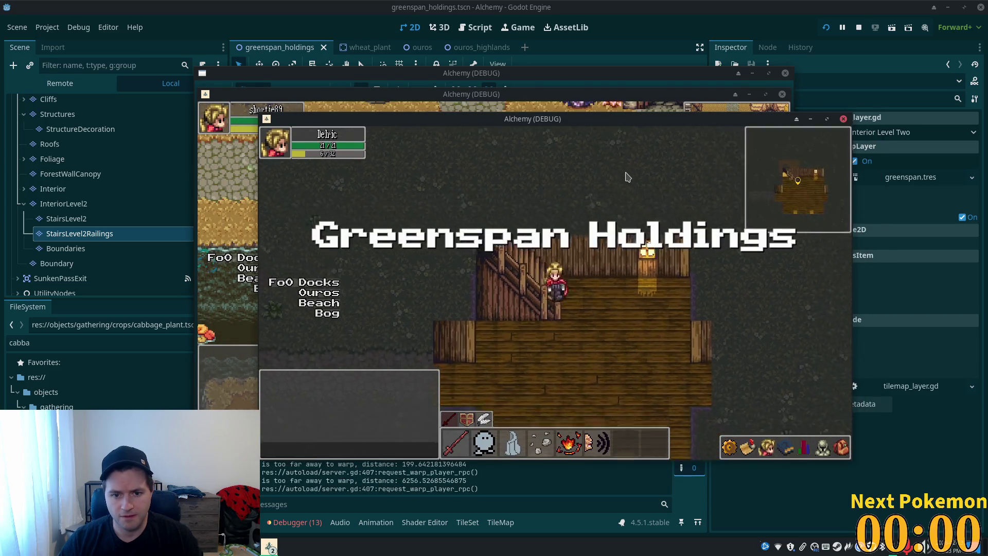
- Walk the character on and off the stair railings to test their collision
key(Left)
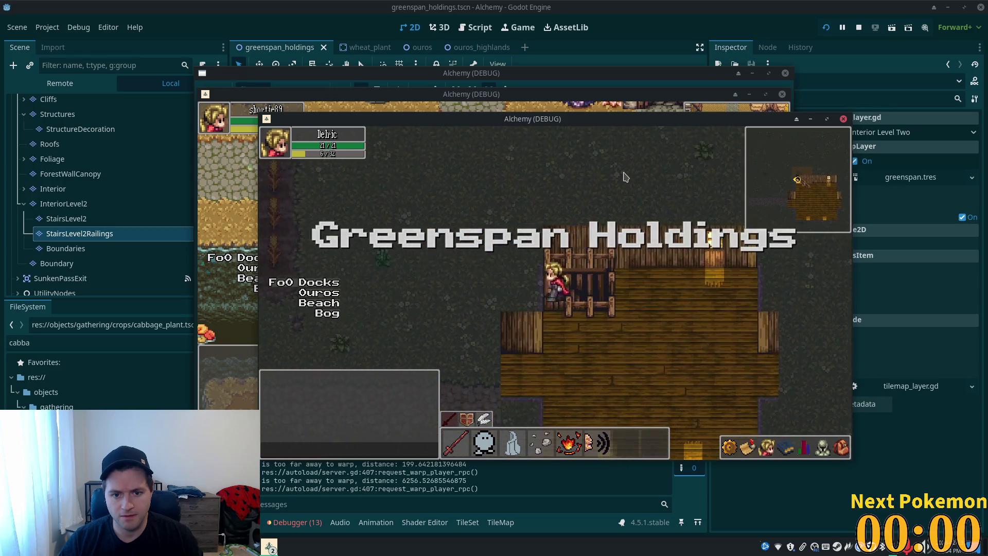
key(Right)
key(Left)
key(Up)
key(Down)
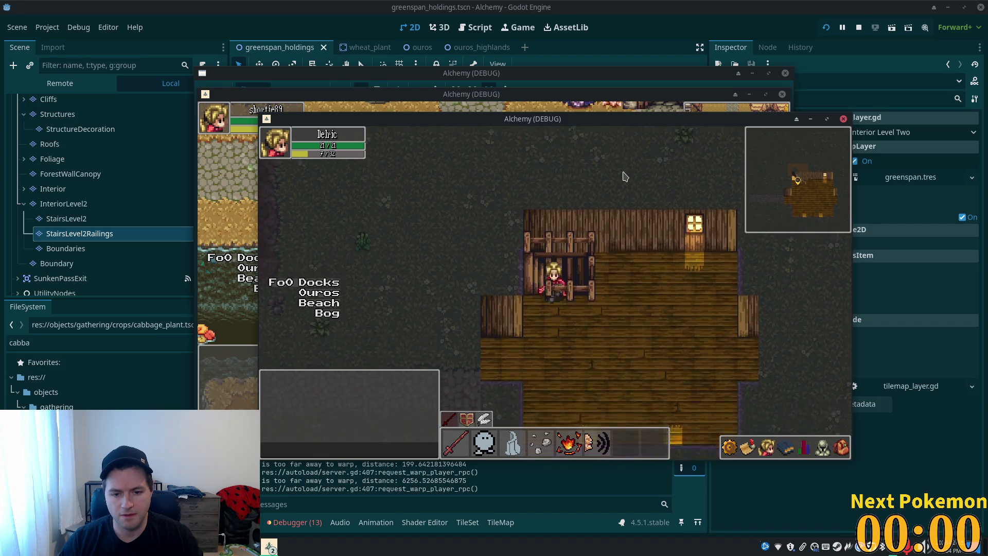
key(Up)
key(Up)
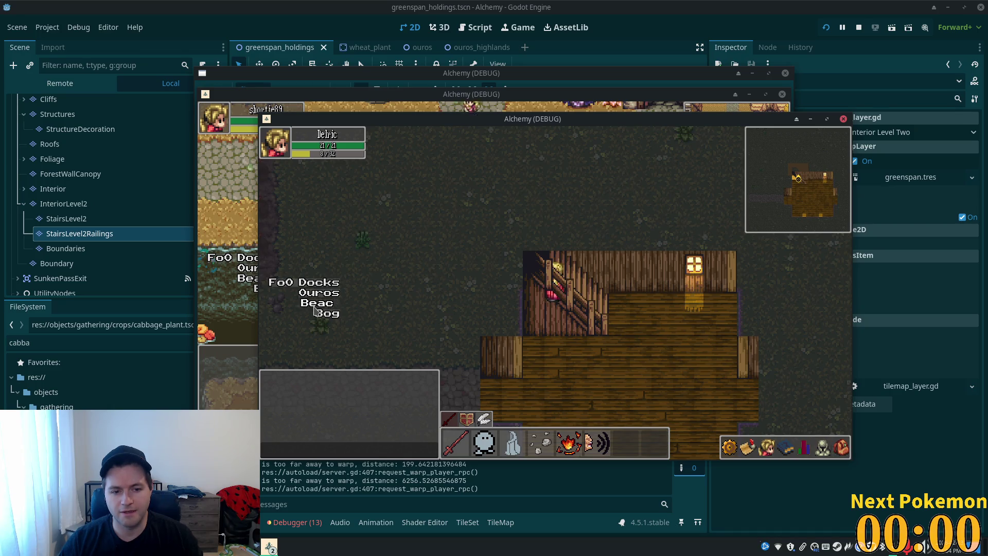
key(Up)
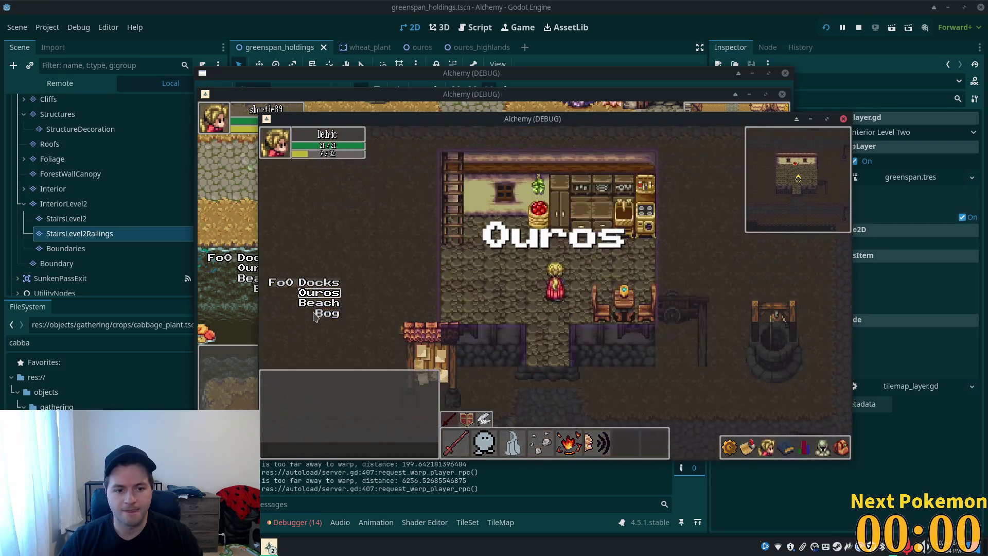
- Warp to Indigo Bog and walk north through Sunken Pass into Greenspan Holdings
click(329, 315)
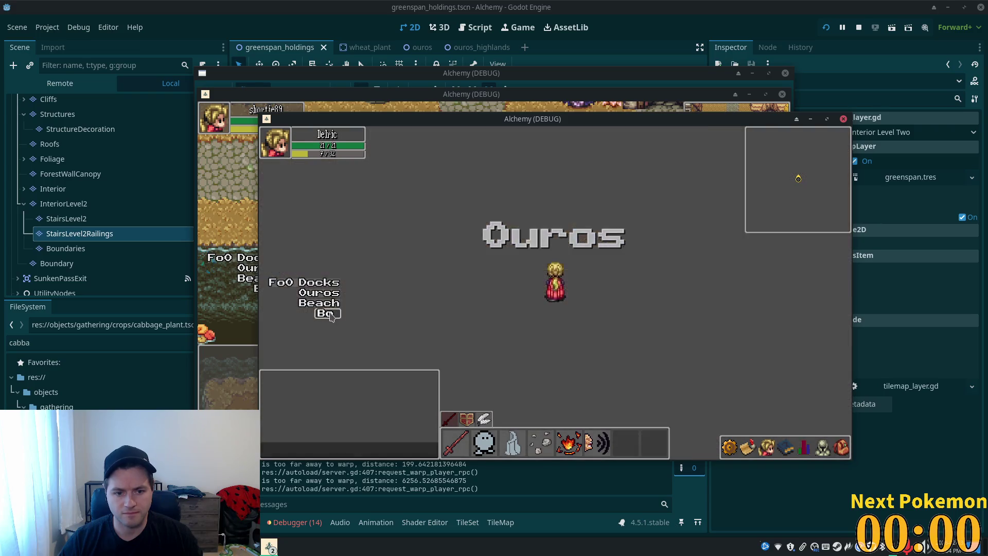
key(Up)
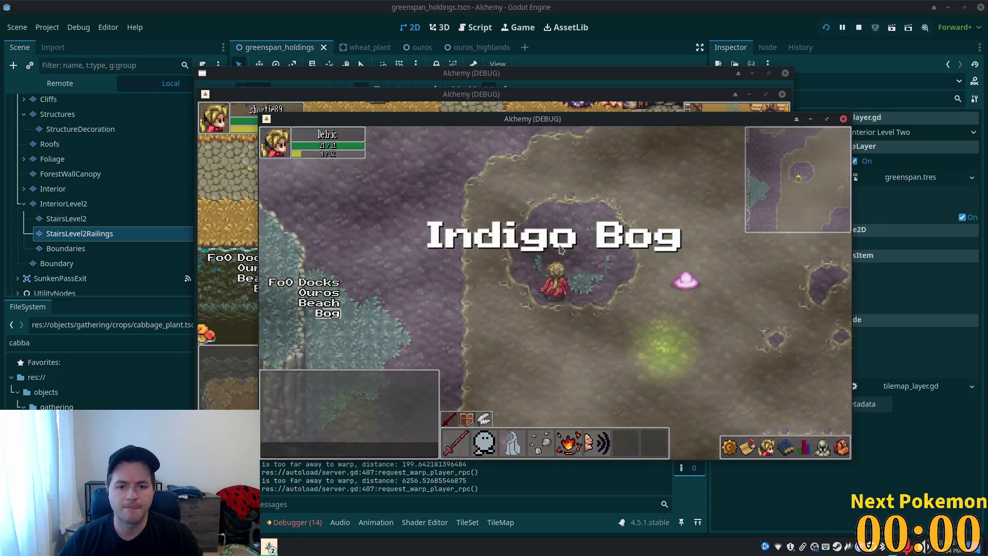
key(Up)
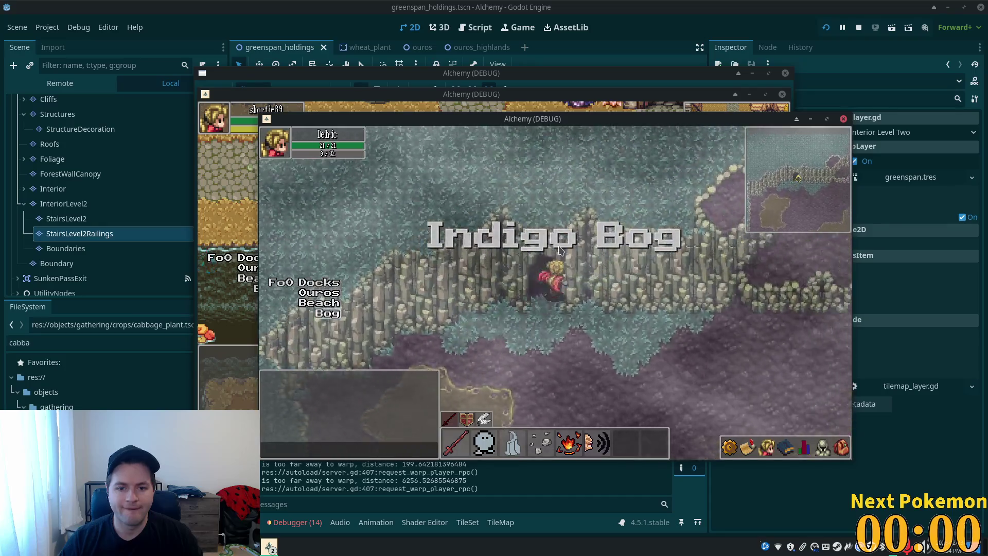
key(Up)
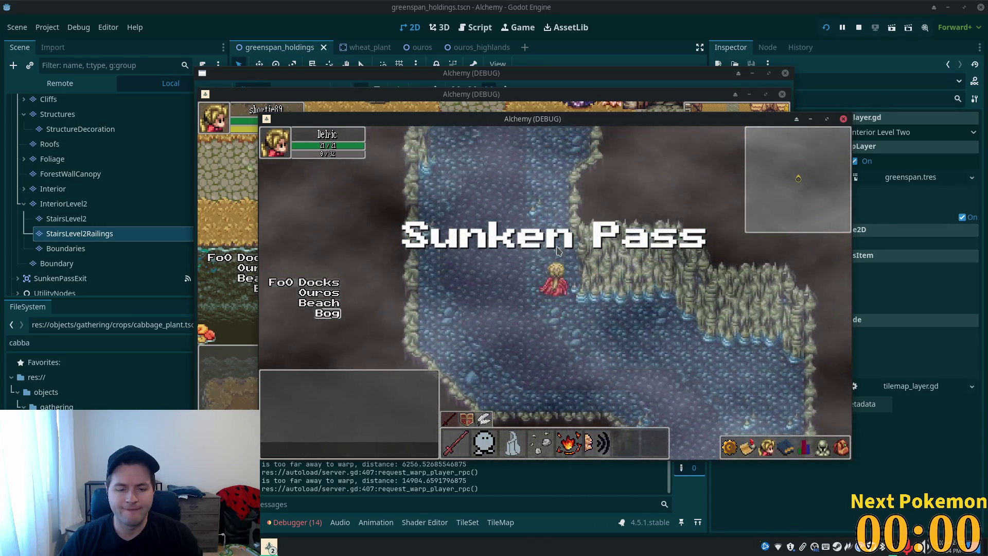
key(Up)
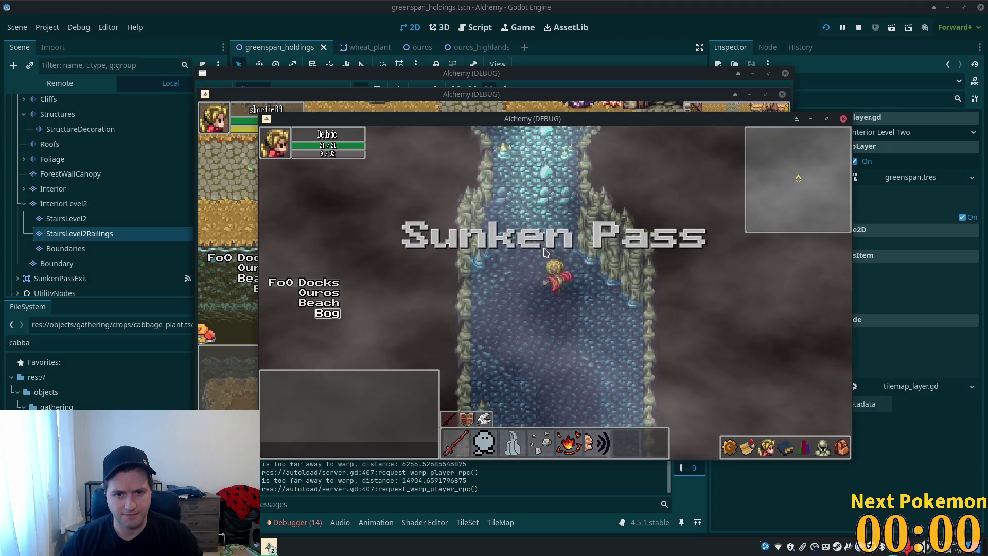
key(Up)
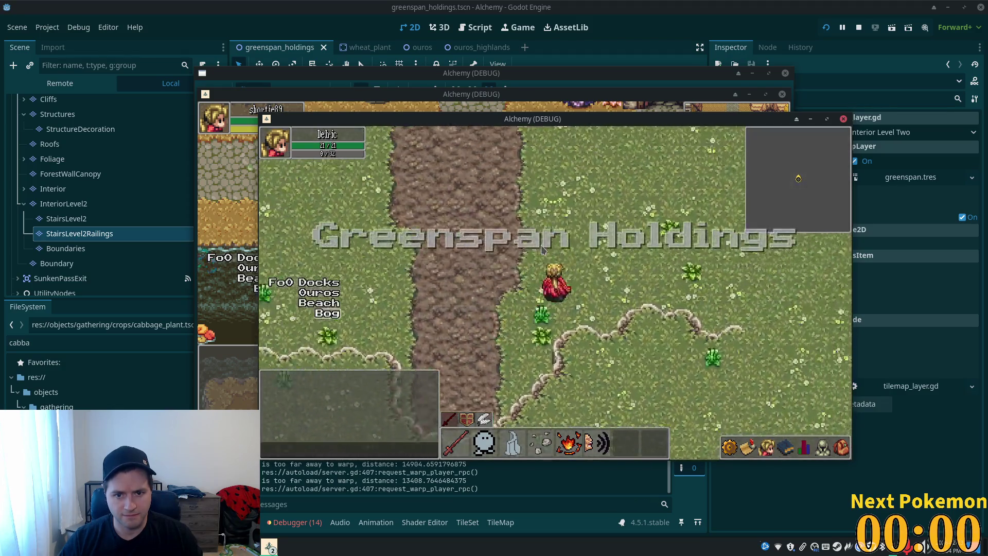
key(Up)
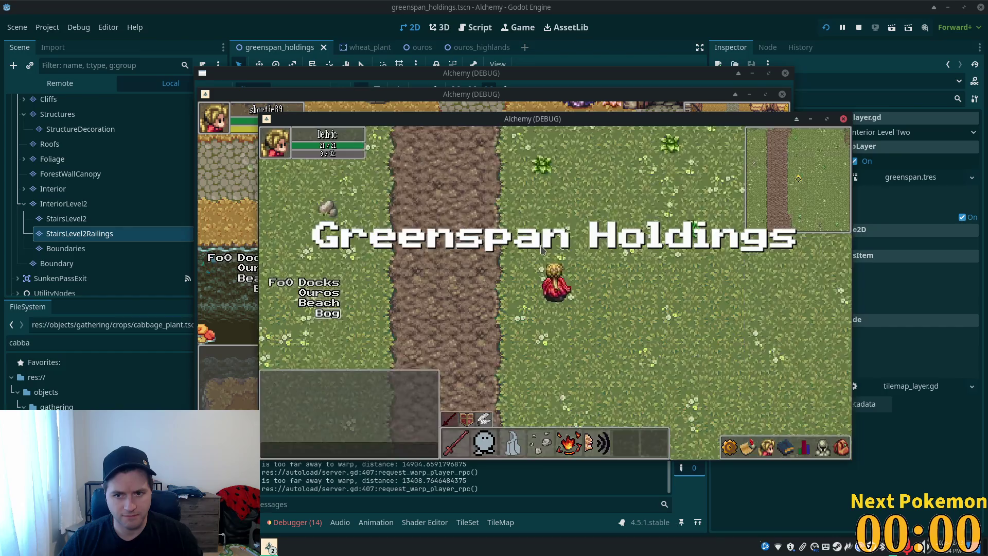
key(Up)
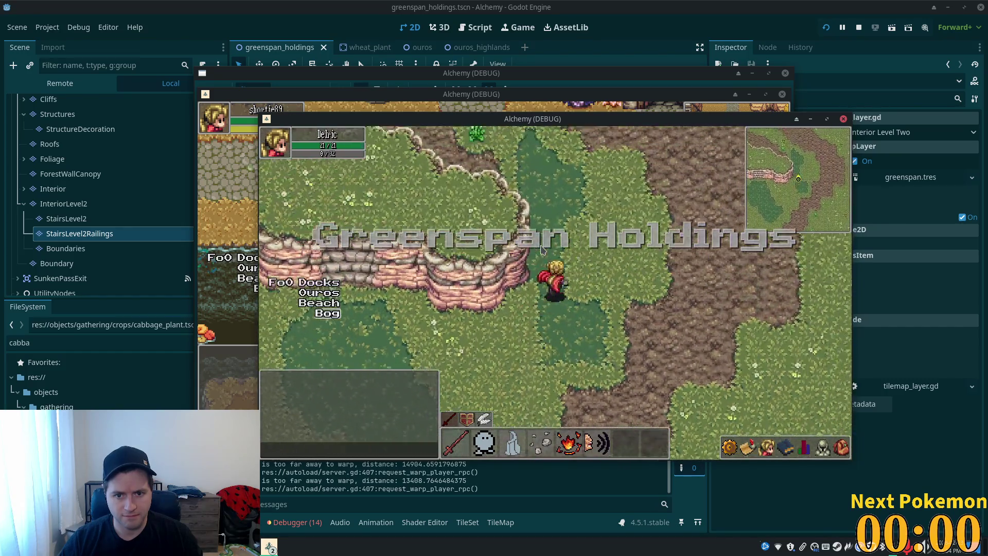
key(Up)
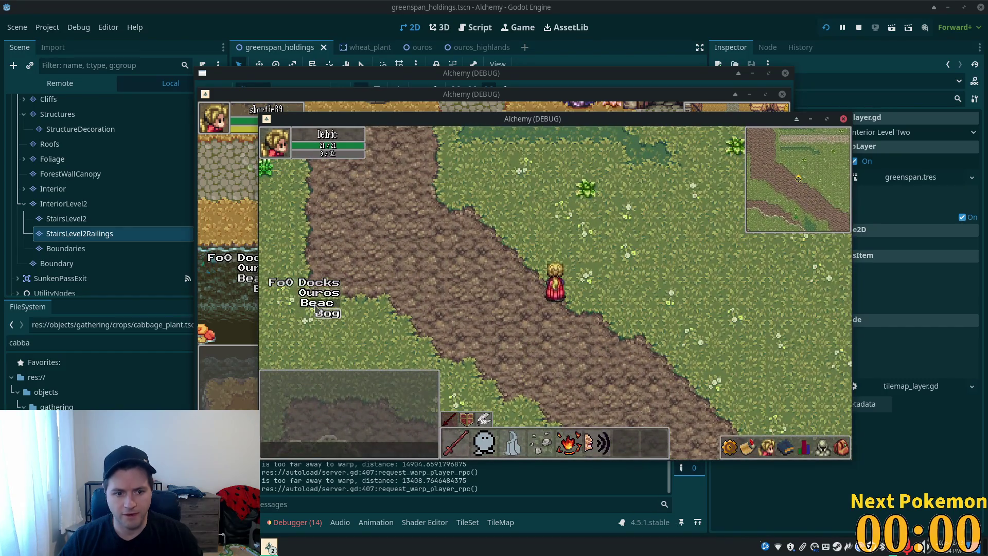
key(Up)
- Warp to Ouros, then travel back through Indigo Bog and Sunken Pass to Greenspan Holdings
click(325, 293)
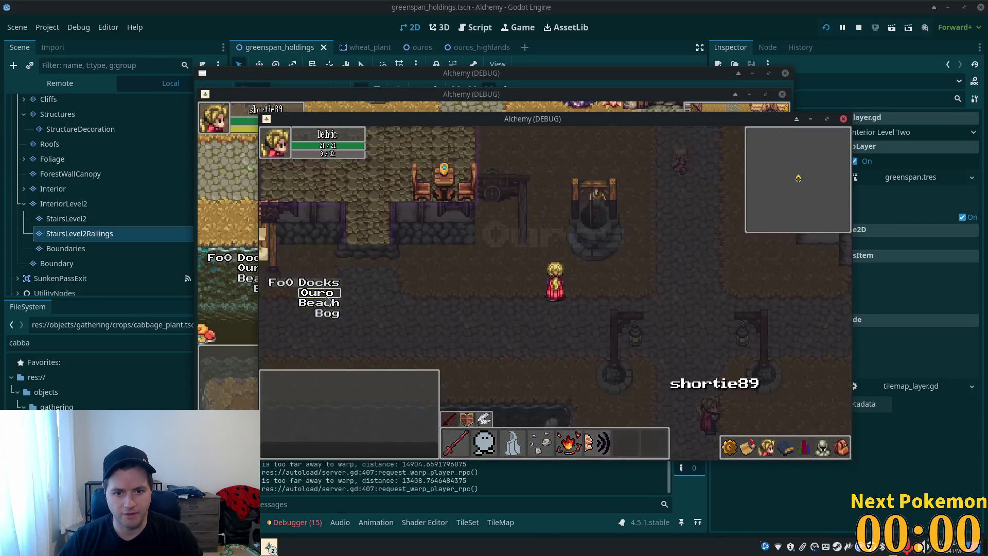
key(Up)
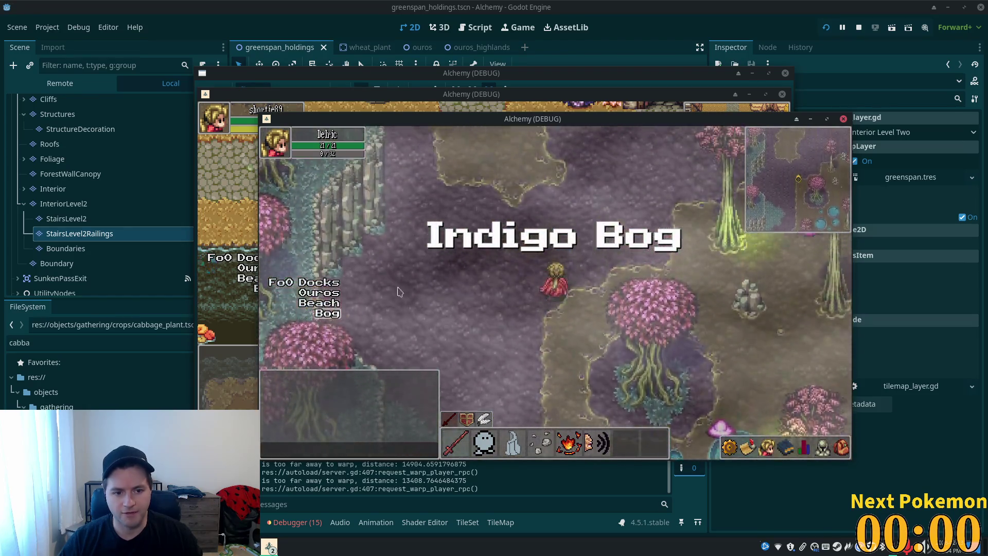
click(303, 303)
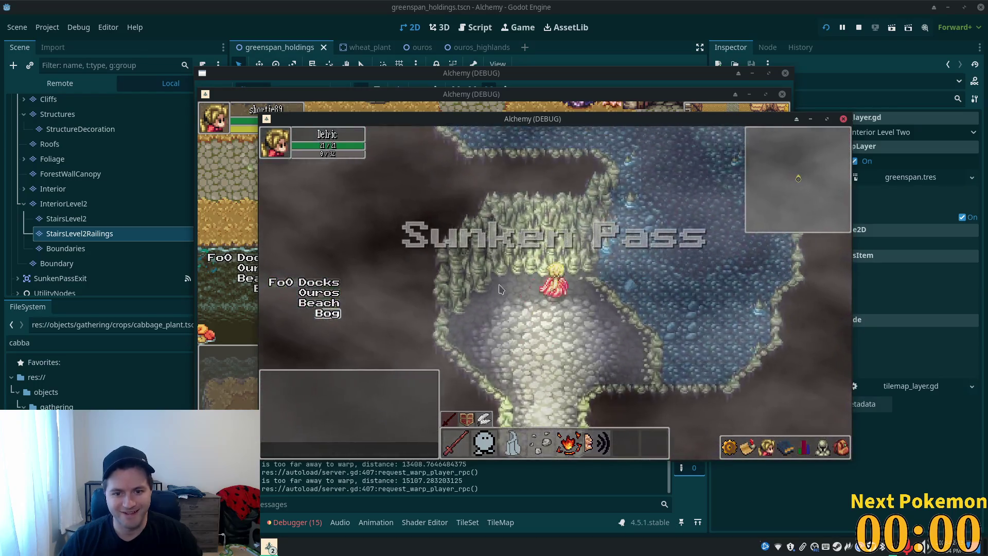
key(Up)
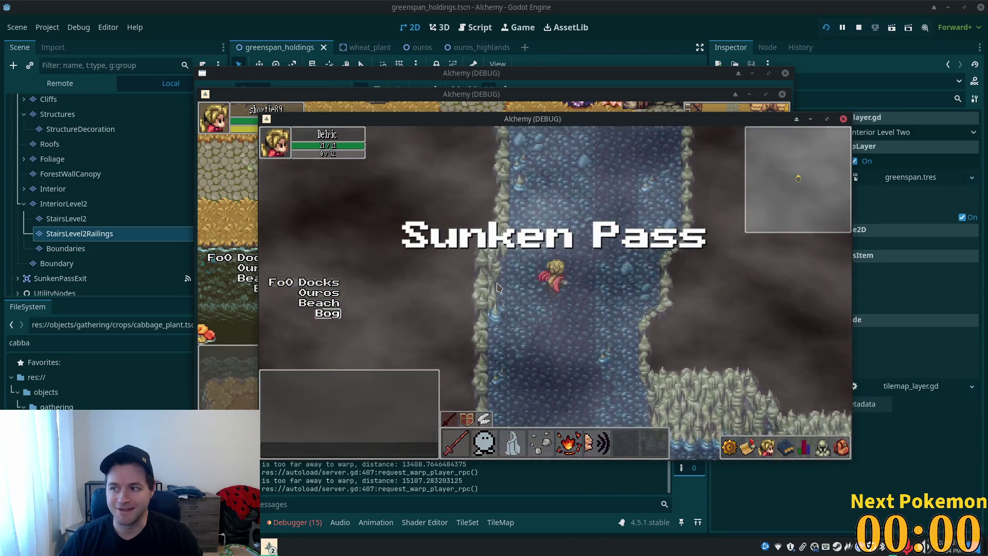
key(Up)
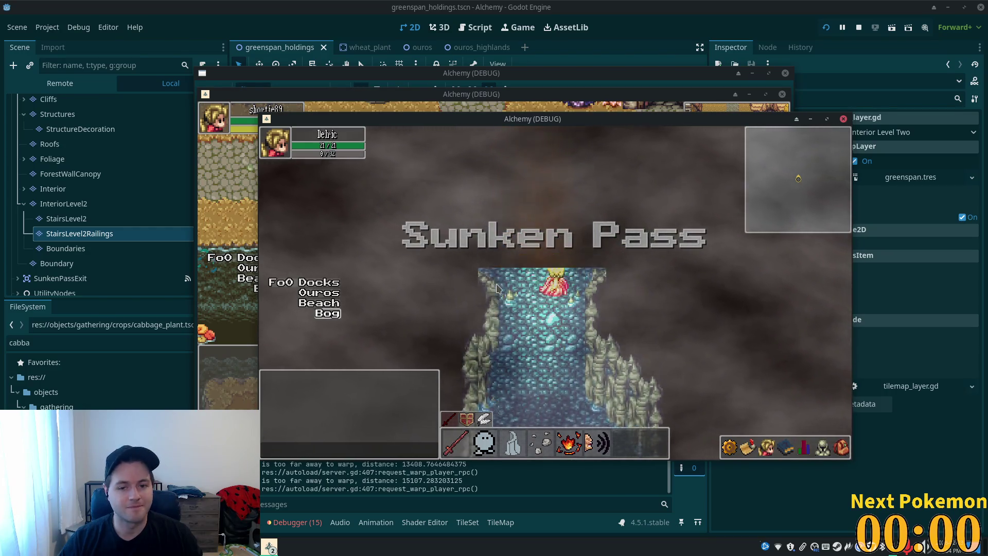
key(Up)
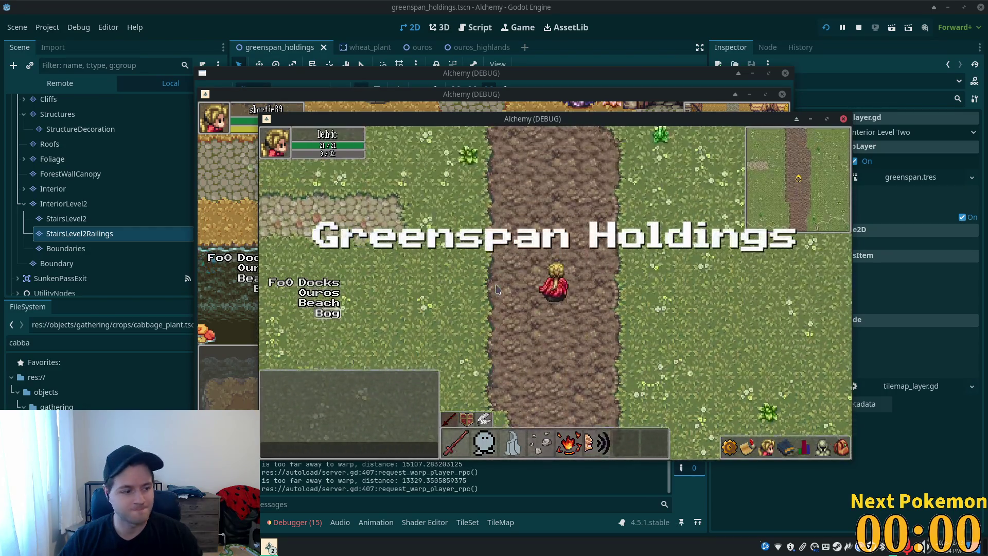
- Follow the path east into the red-roofed building toward the stairs, then stop the game
key(Up)
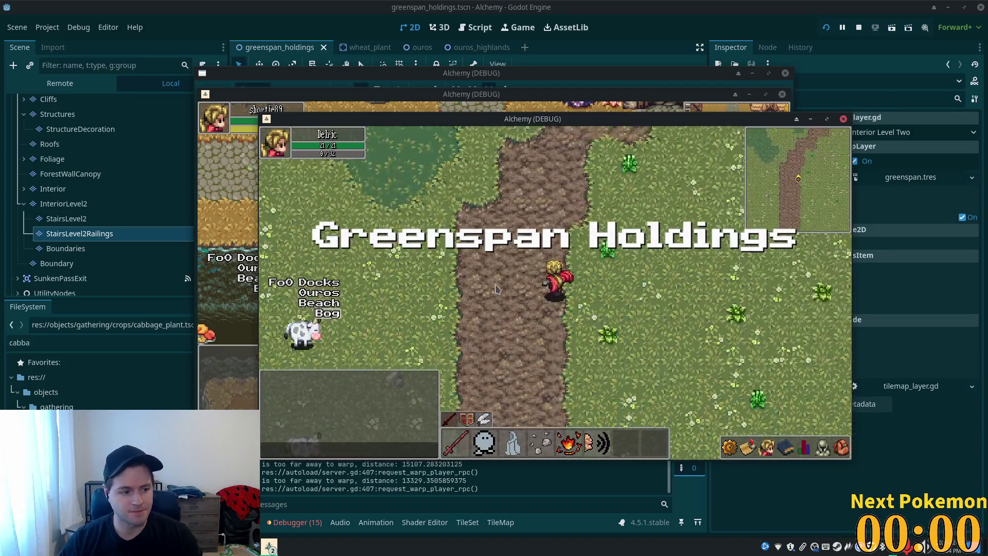
key(Up)
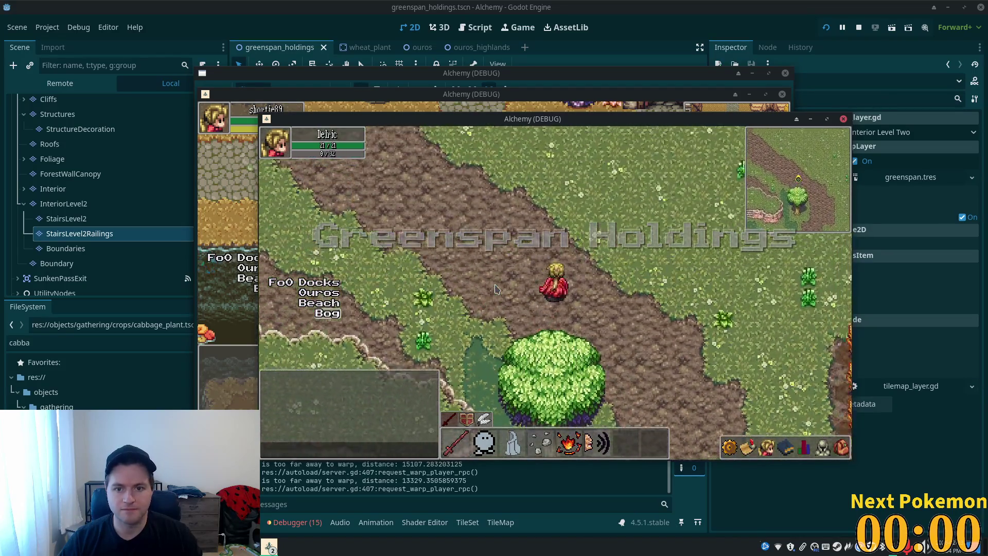
key(Up)
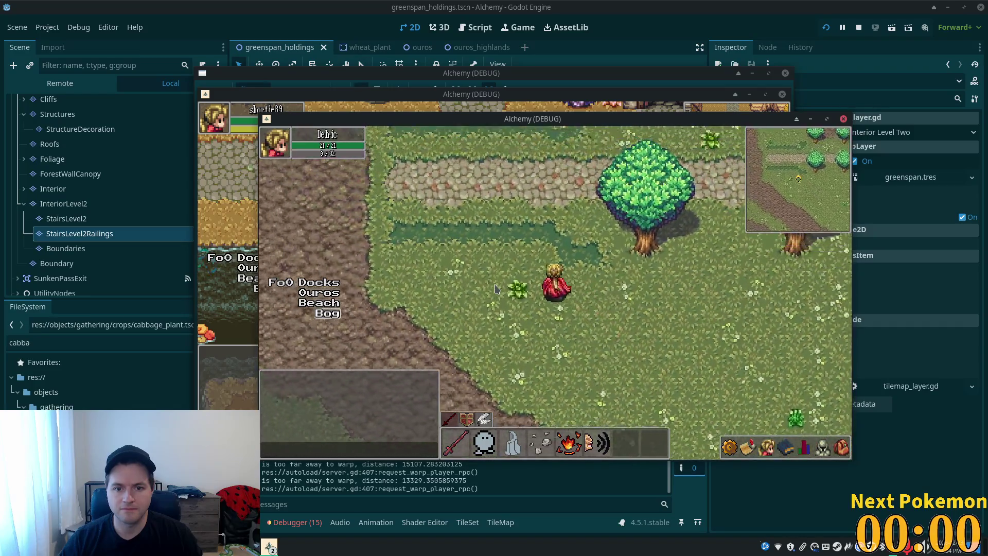
key(Up)
key(Right)
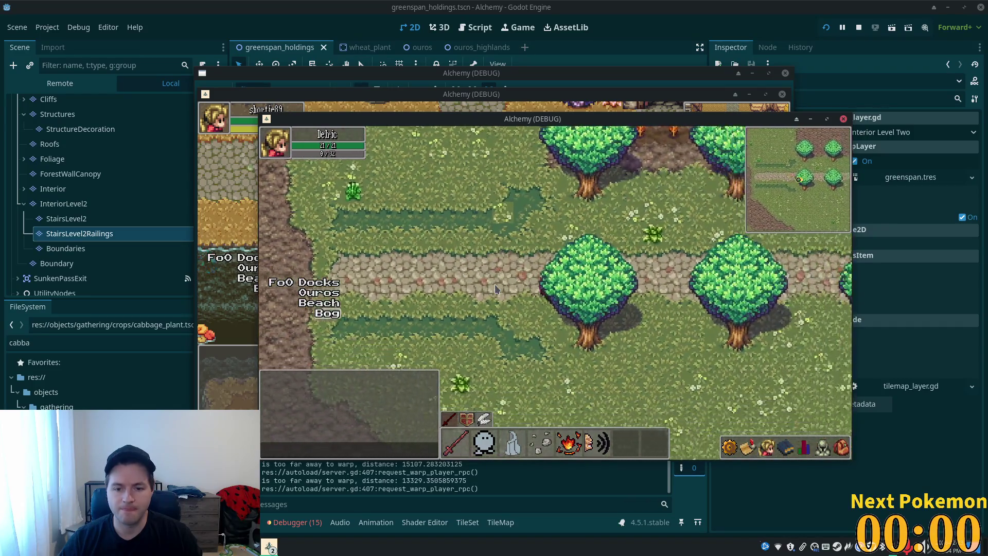
key(Right)
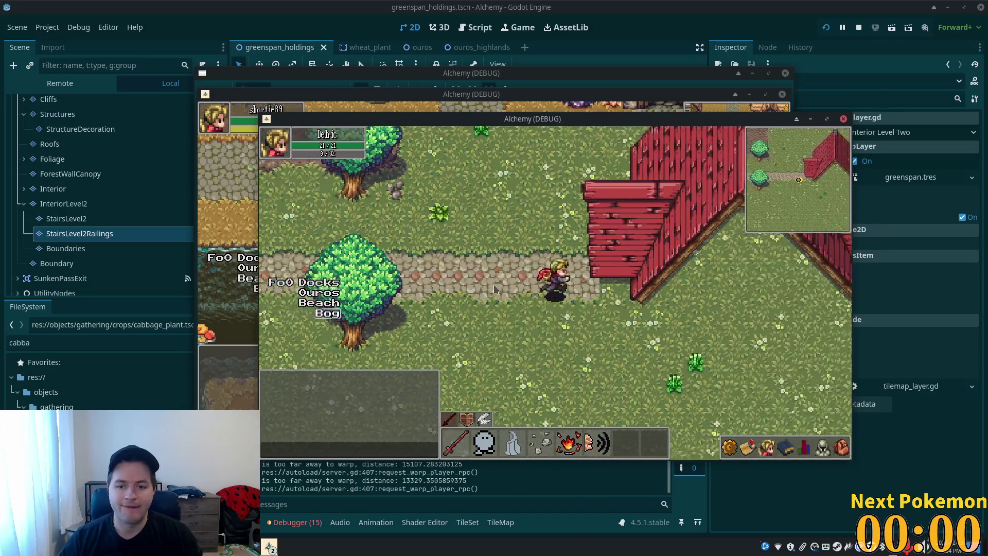
key(Up)
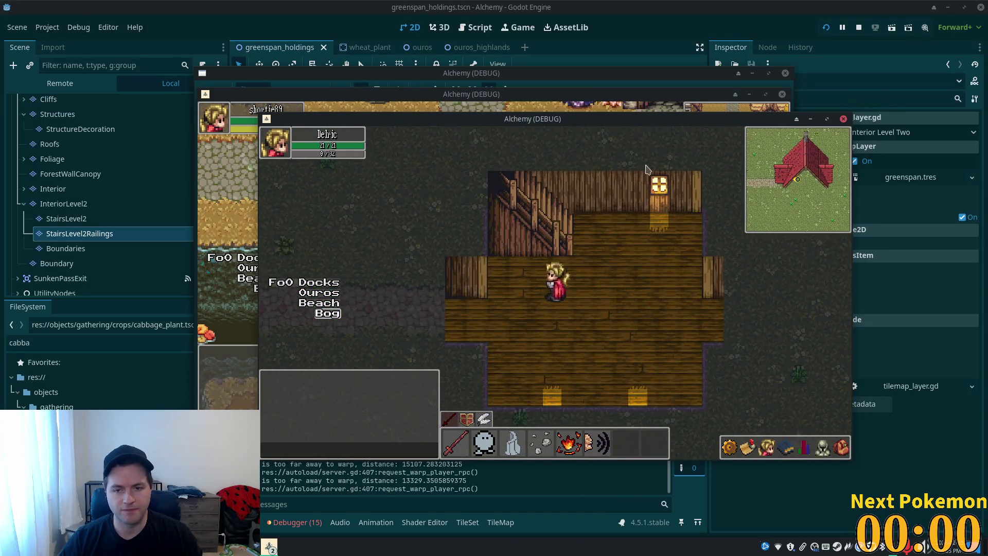
click(858, 27)
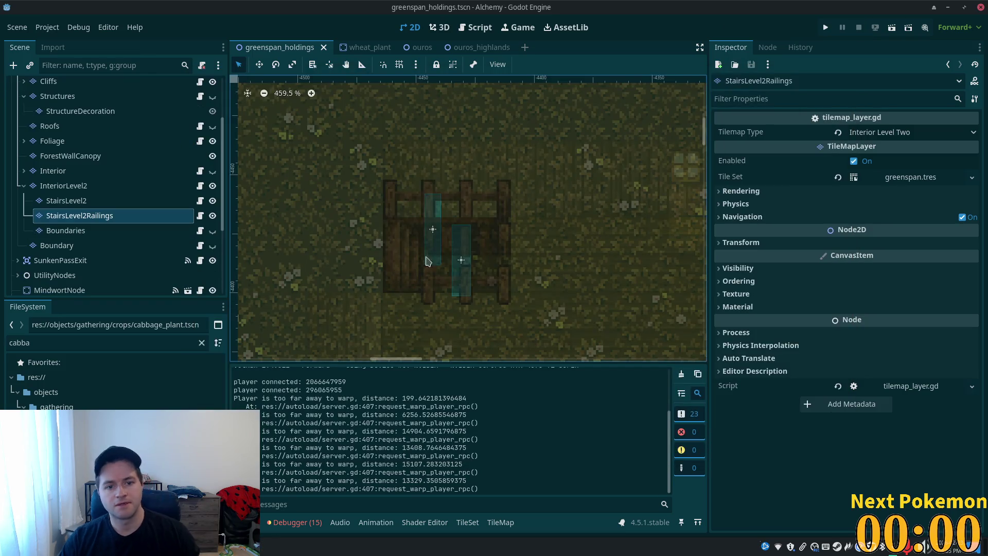
- Pick railing tile (4,5) in the TileSet editor for the StairsLevel2Railings layer
click(111, 216)
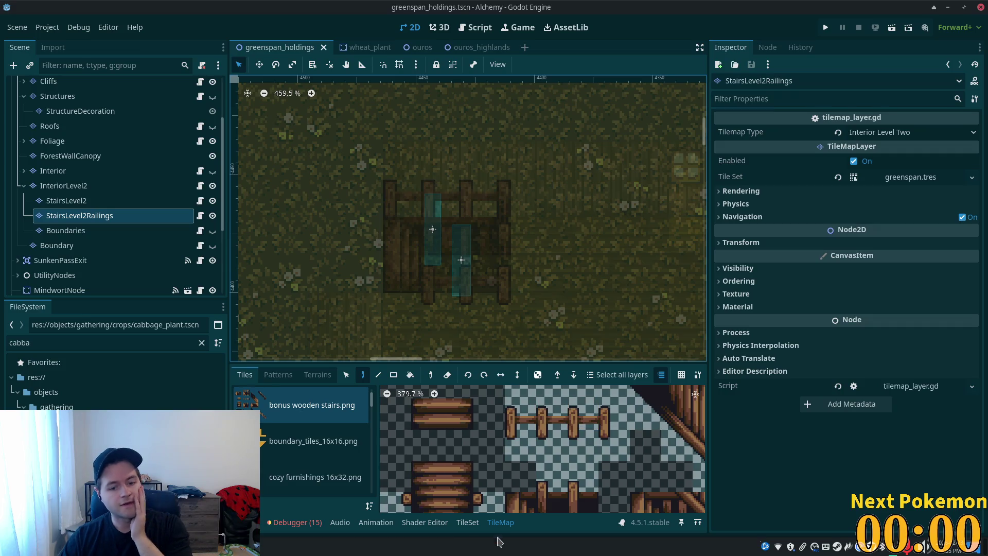
click(467, 522)
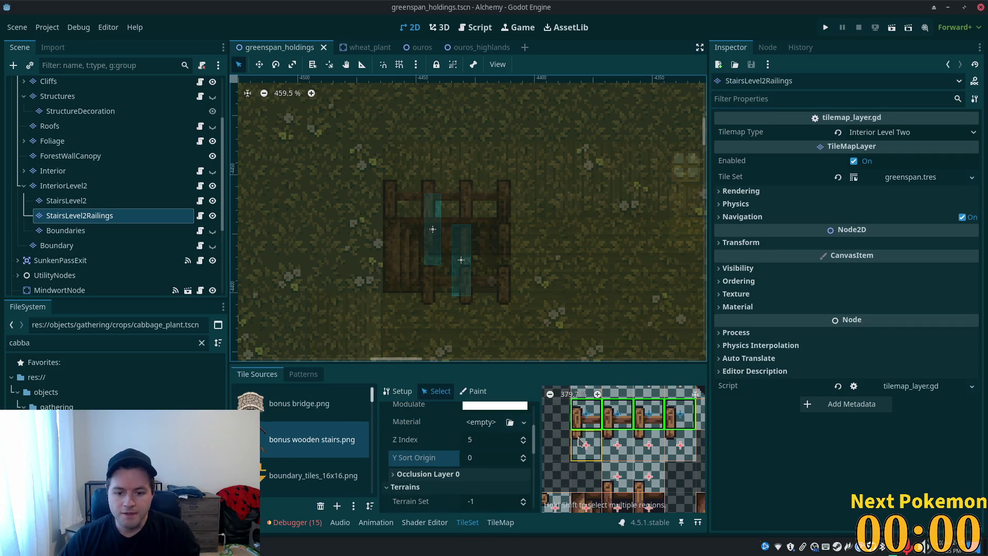
click(610, 437)
click(597, 450)
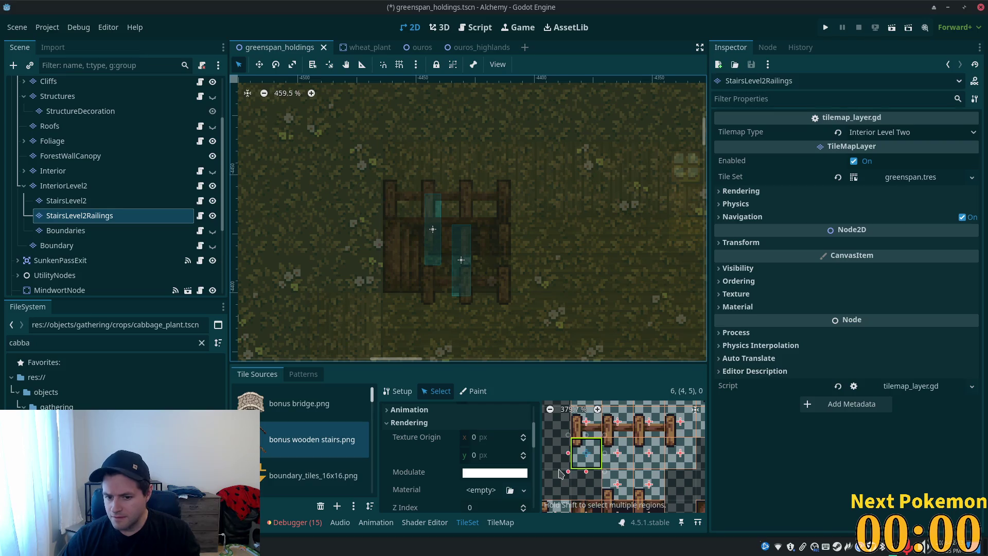
- Draw a full-tile collision polygon on Physics Layer 0 for tile (4,5)
scroll(492, 453, down, 3)
scroll(510, 474, down, 6)
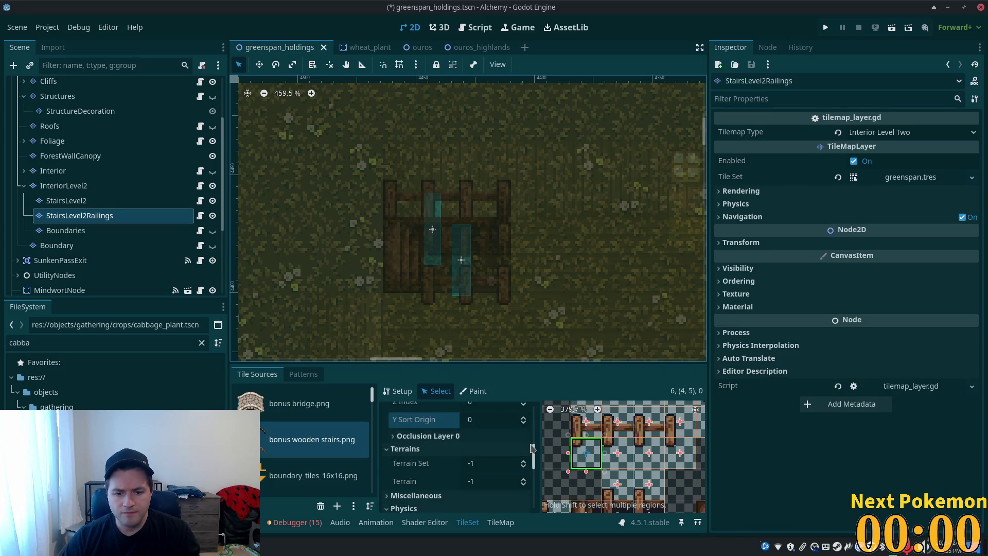
click(423, 424)
click(439, 461)
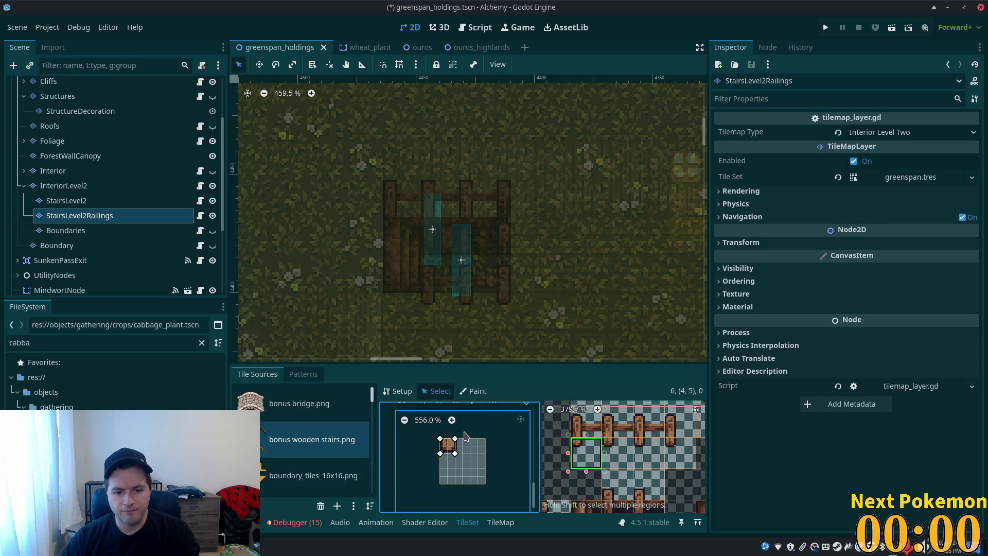
click(485, 439)
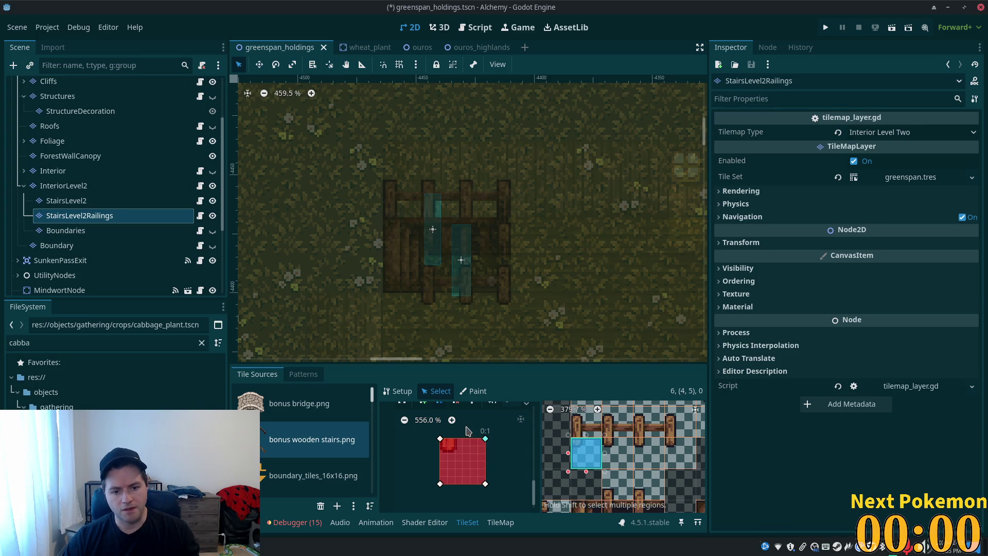
key(alt+Tab)
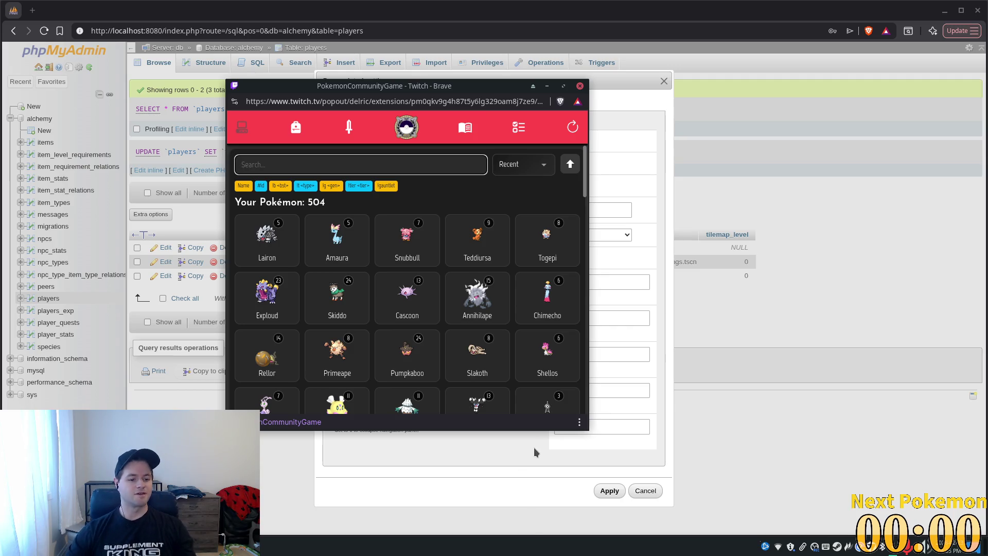
- Relaunch Godot by searching 'godot' and reopen the Alchemy project
key(super)
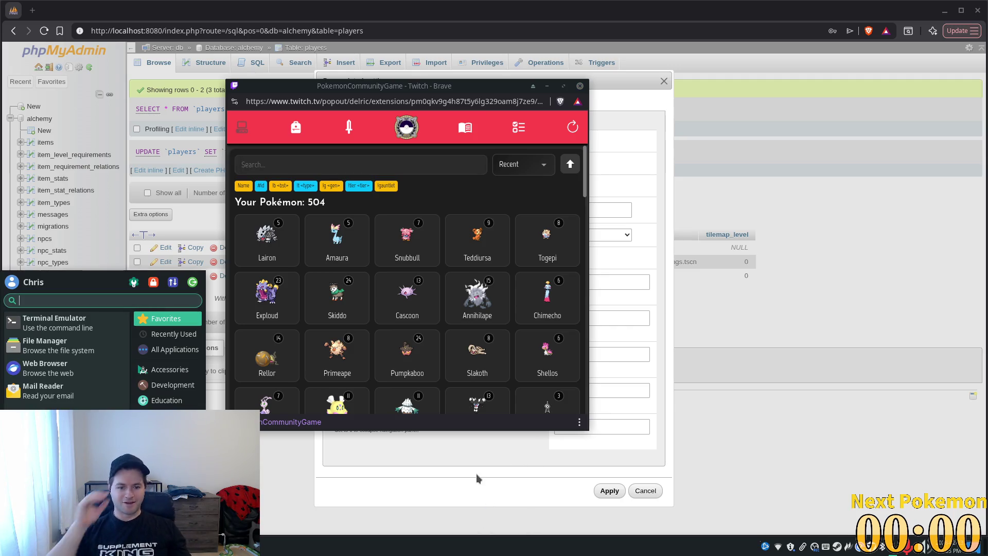
text(godo)
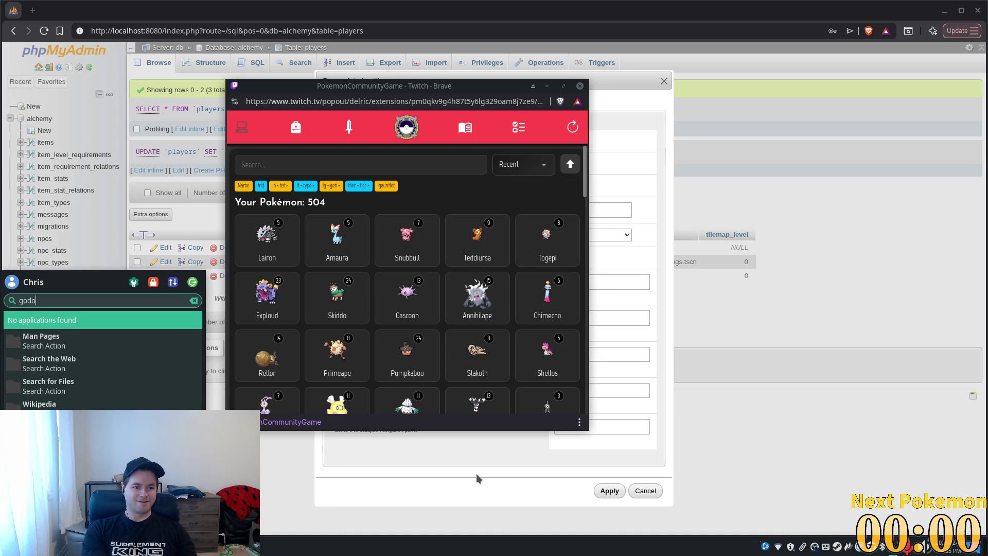
text(t)
key(Return)
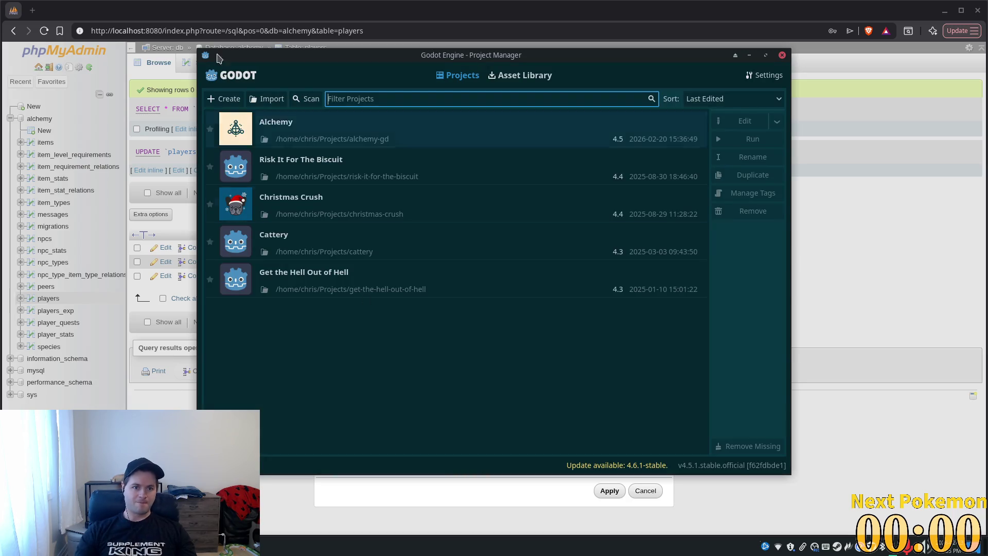
double_click(318, 133)
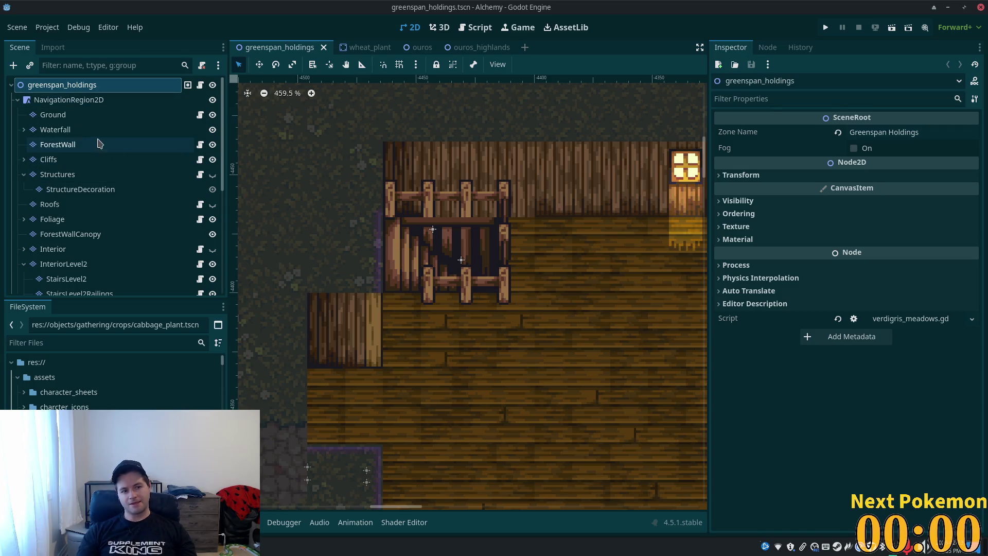
- Select StairsLevel2Railings, choose the bonus wooden stairs source (ID 6), and zoom the TileSet atlas in
click(76, 279)
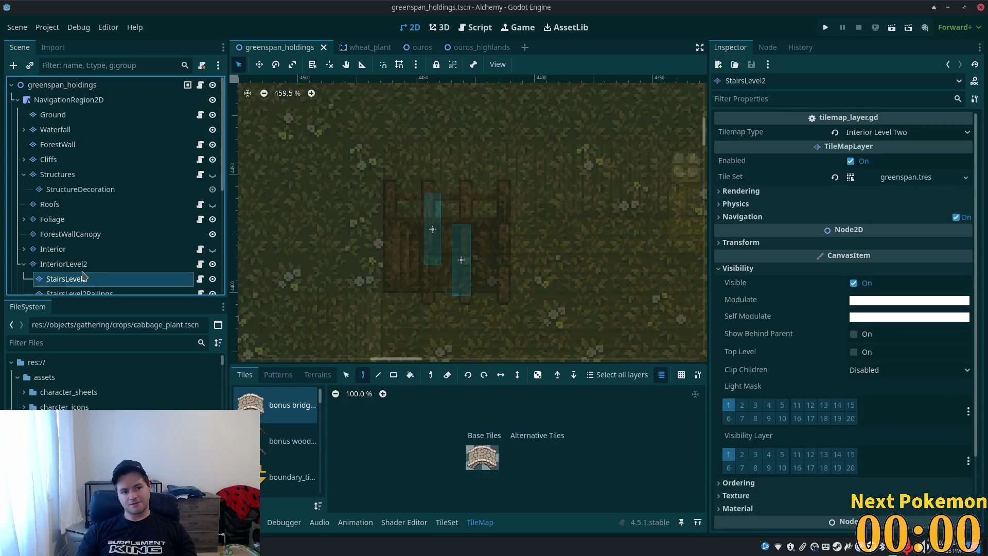
scroll(85, 268, down, 2)
click(84, 240)
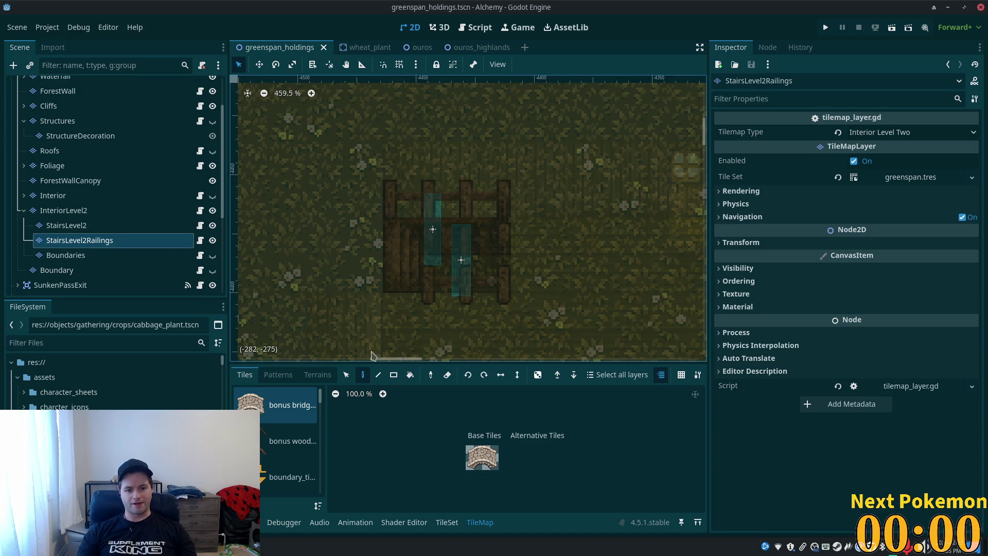
click(292, 441)
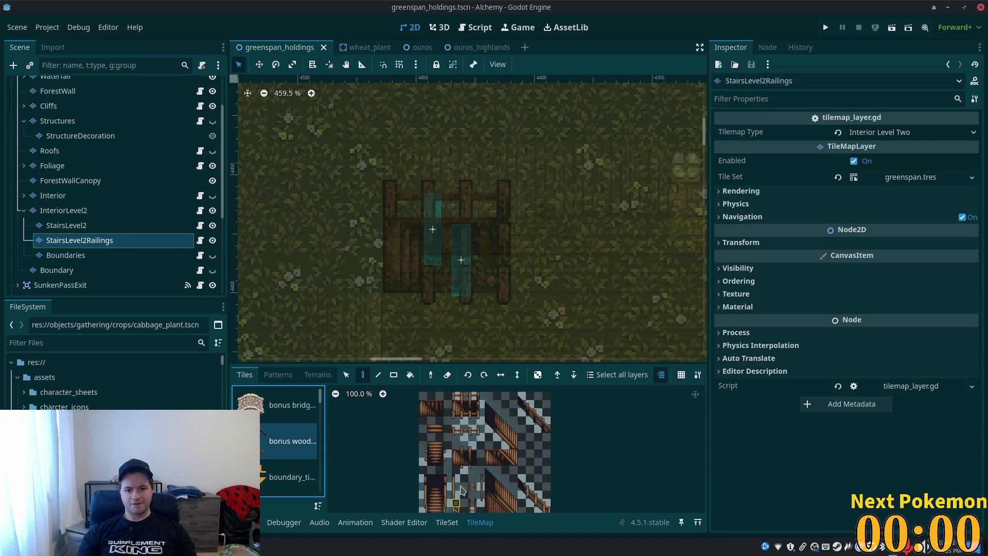
scroll(460, 442, up, 5)
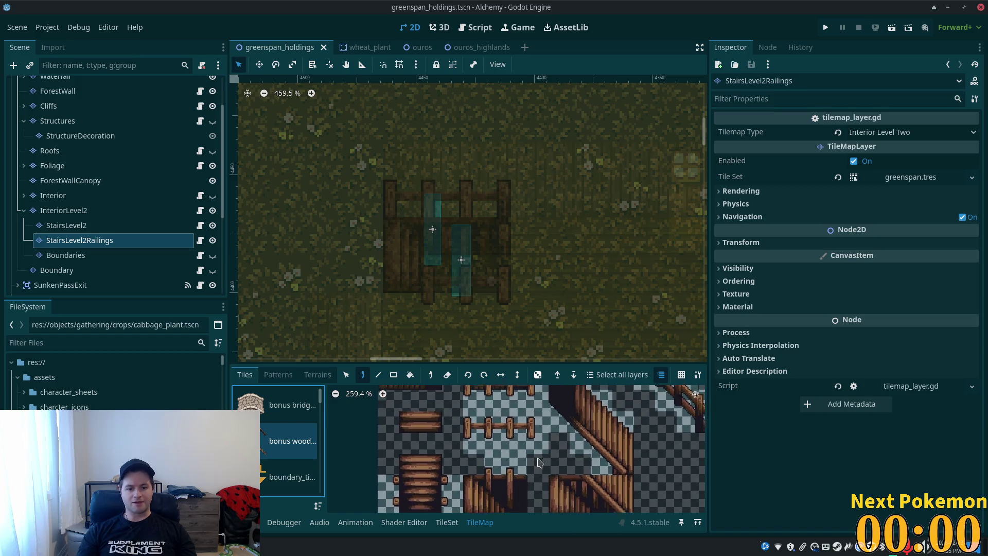
click(447, 523)
scroll(536, 452, up, 3)
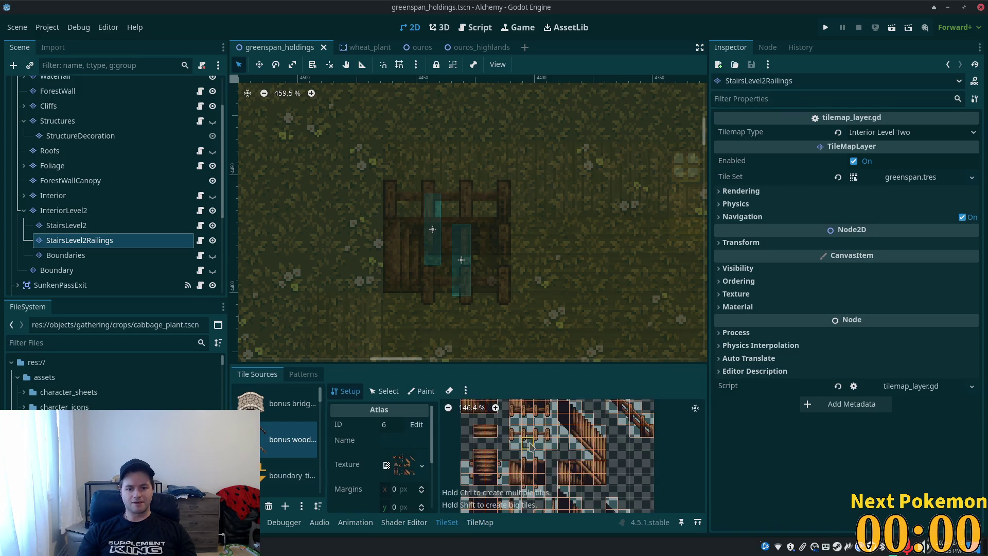
scroll(538, 442, up, 3)
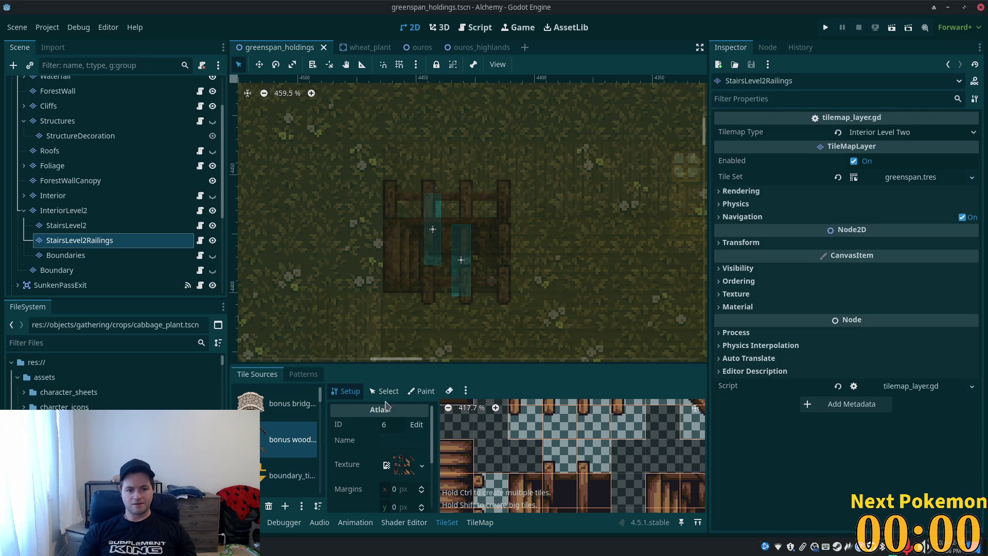
- Add a collision polygon to railing tile (4,5) under Physics Layer 0
click(387, 394)
click(525, 414)
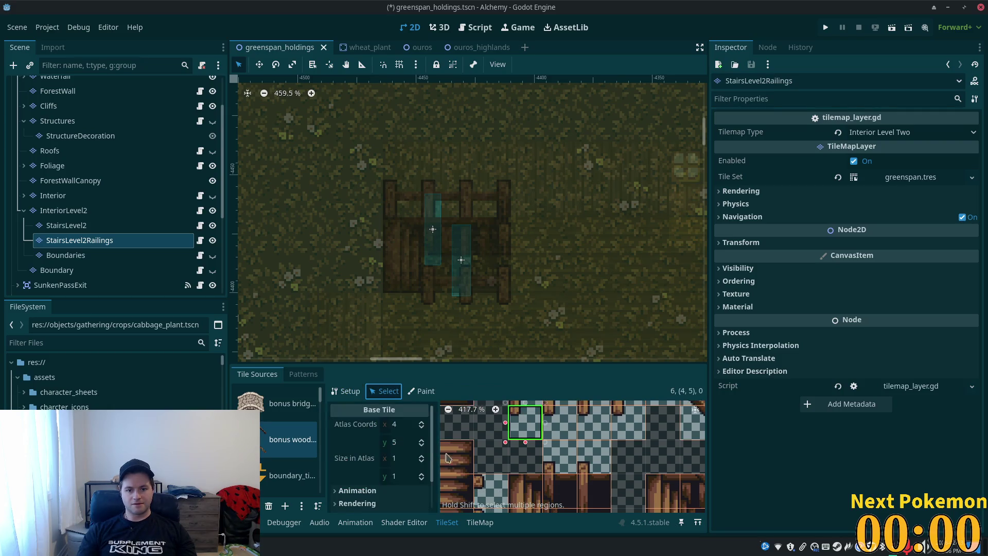
scroll(398, 489, down, 3)
click(401, 503)
click(402, 503)
click(405, 507)
scroll(405, 510, down, 1)
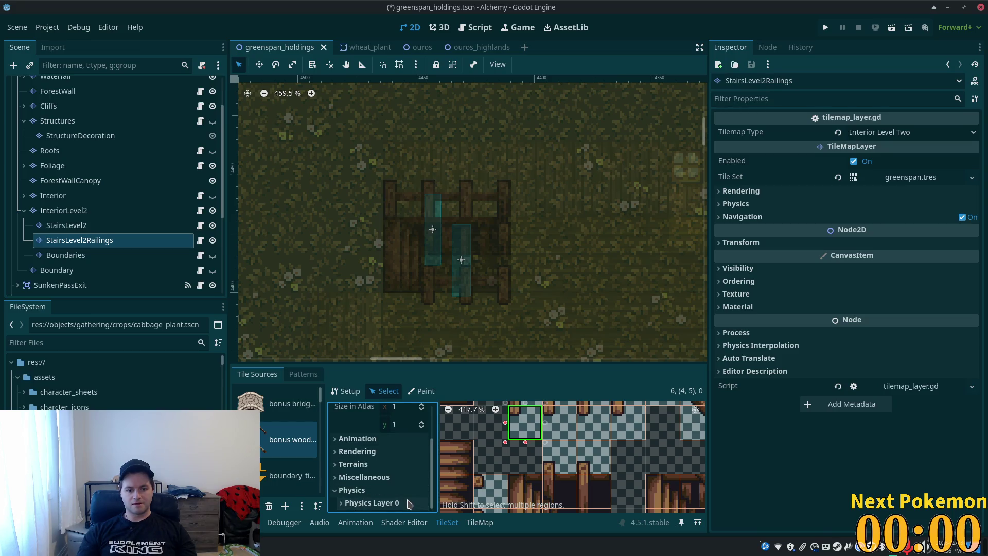
click(407, 503)
scroll(436, 485, down, 5)
scroll(435, 484, down, 1)
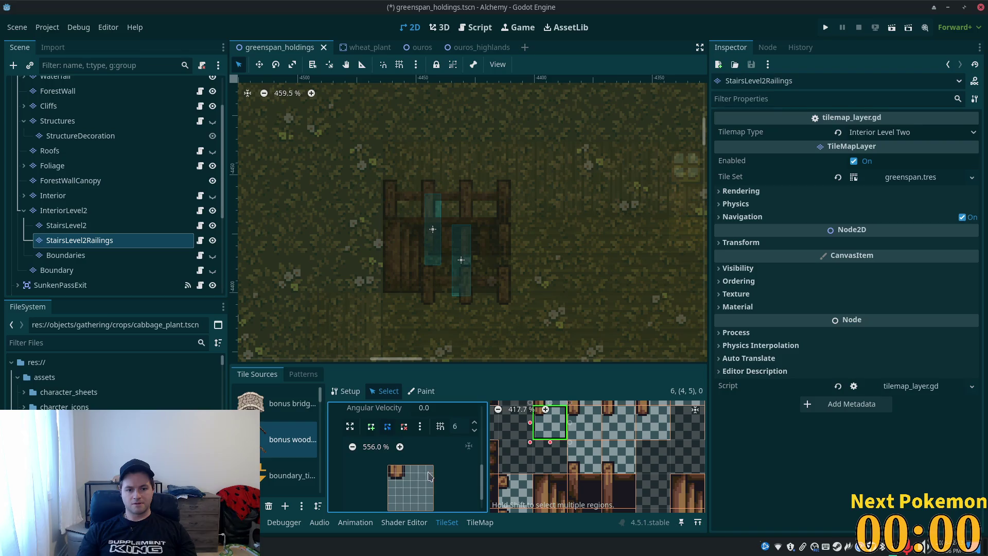
click(371, 428)
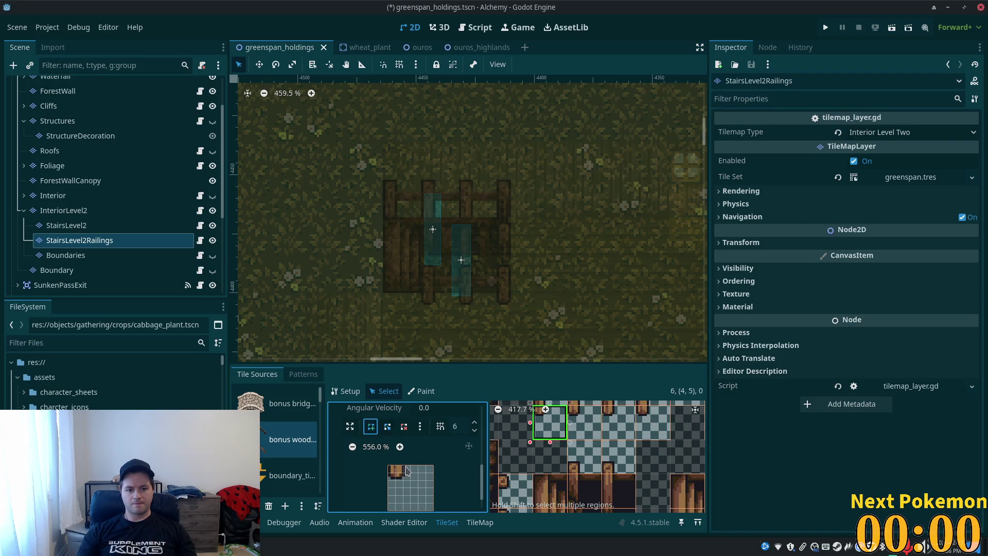
scroll(405, 470, down, 1)
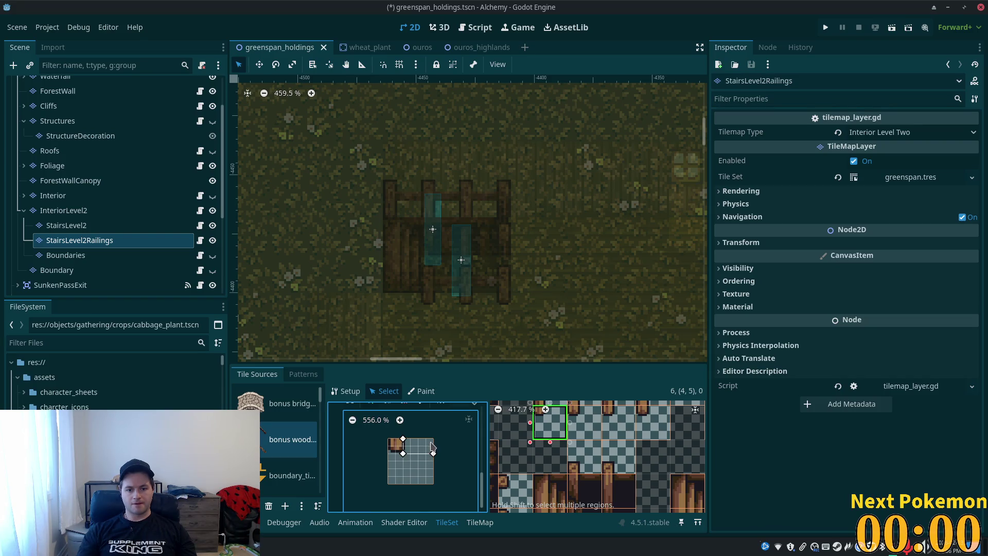
scroll(548, 455, up, 2)
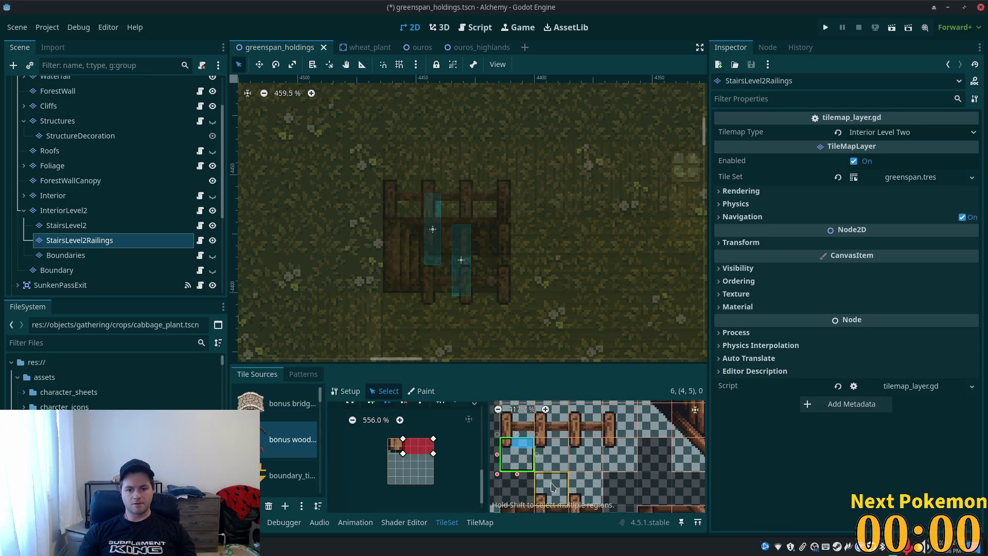
- Select fence tiles (5,5) through (7,5) for editing
click(551, 450)
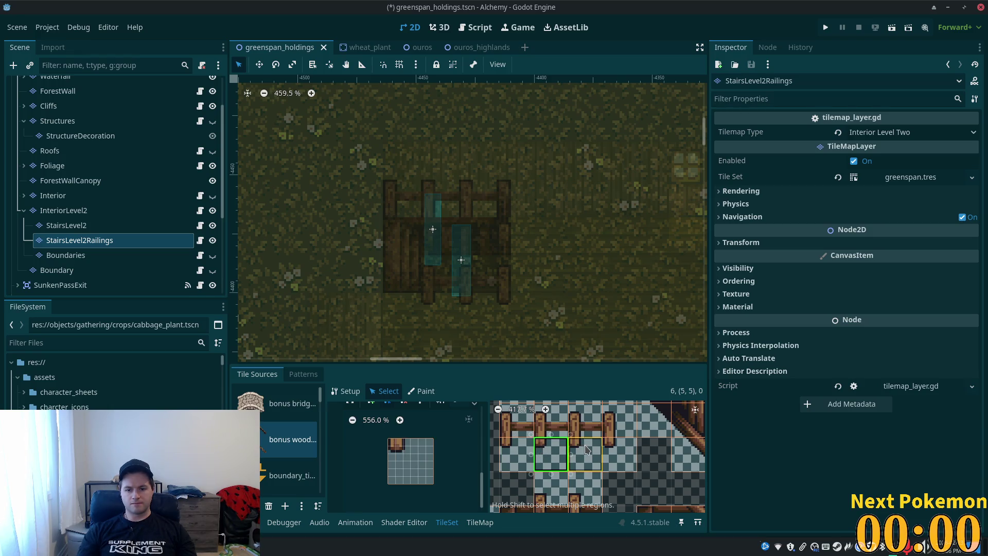
shift+click(585, 450)
shift+click(615, 445)
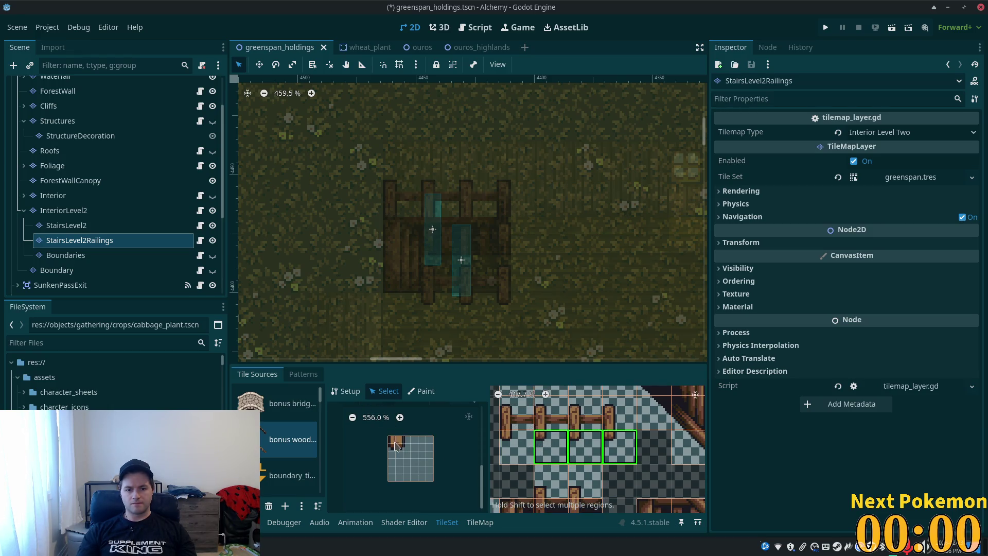